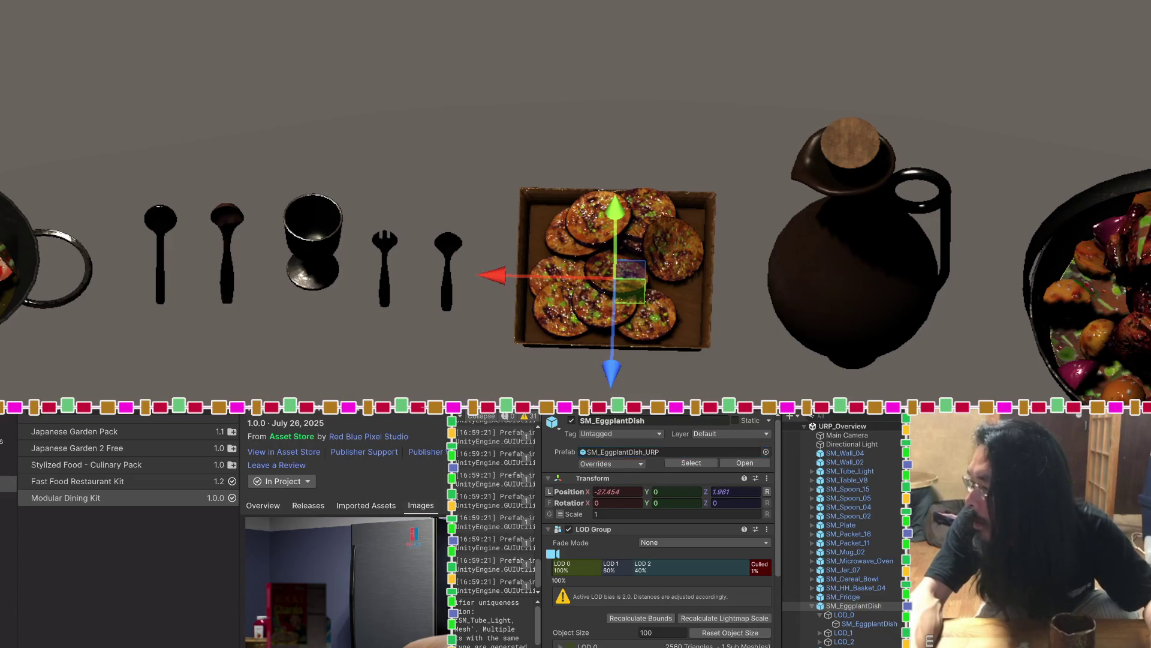
Open the eggplant dish's prefab, then select the cod fish dish and open its prefab
click(691, 463)
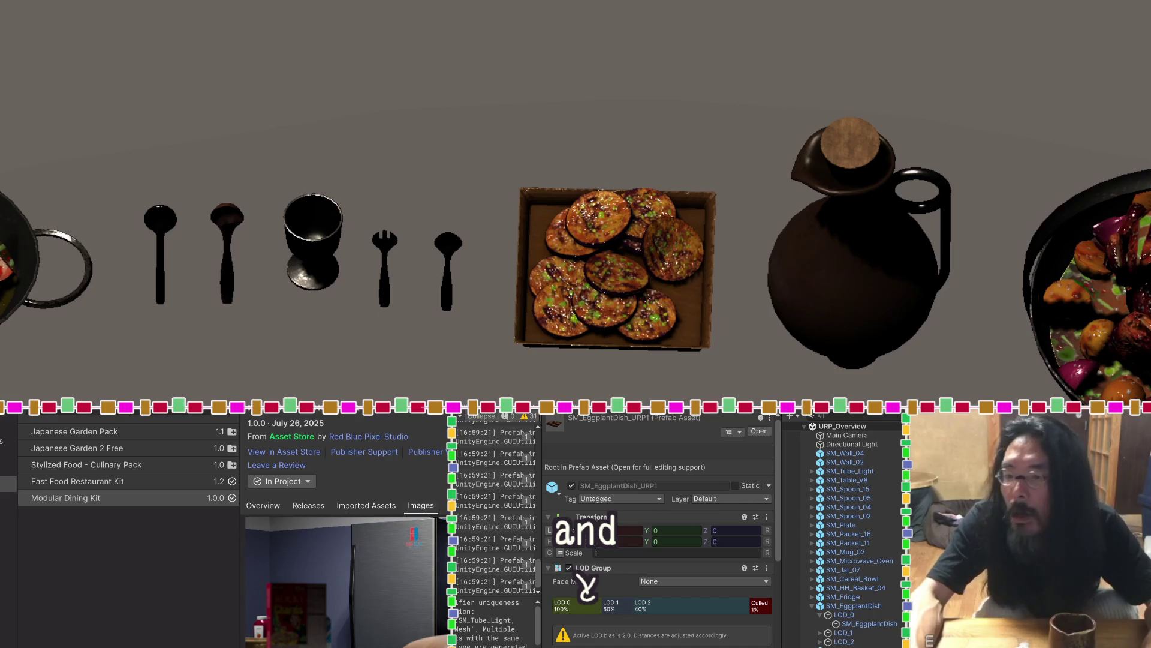
scroll(384, 249, down, 2)
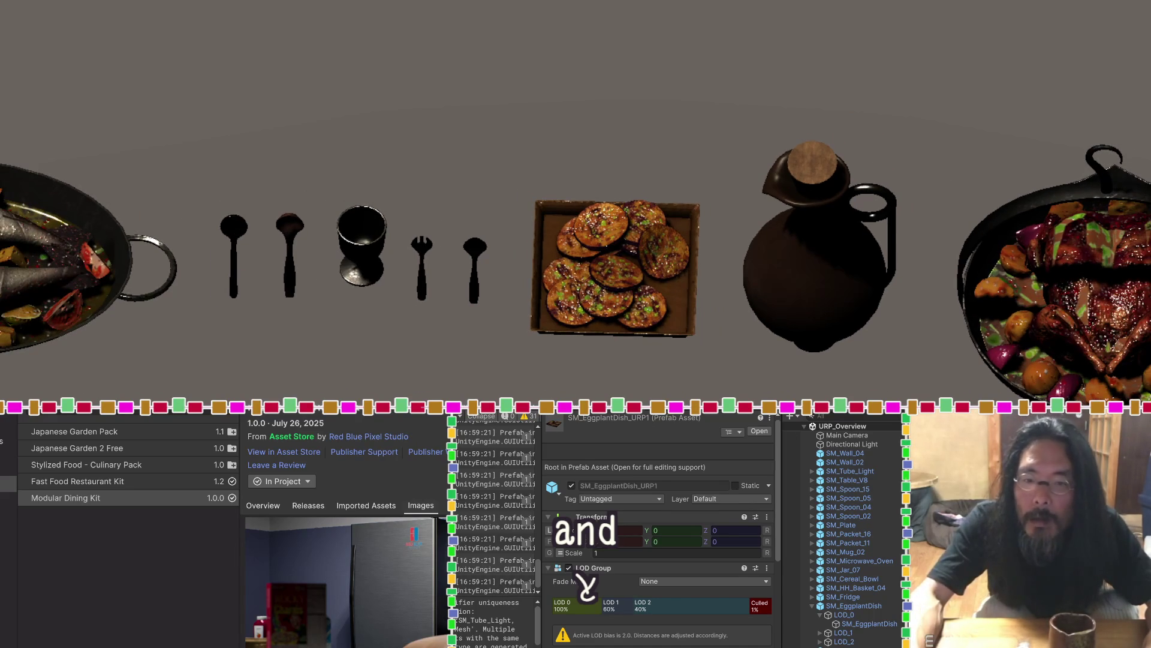
click(72, 282)
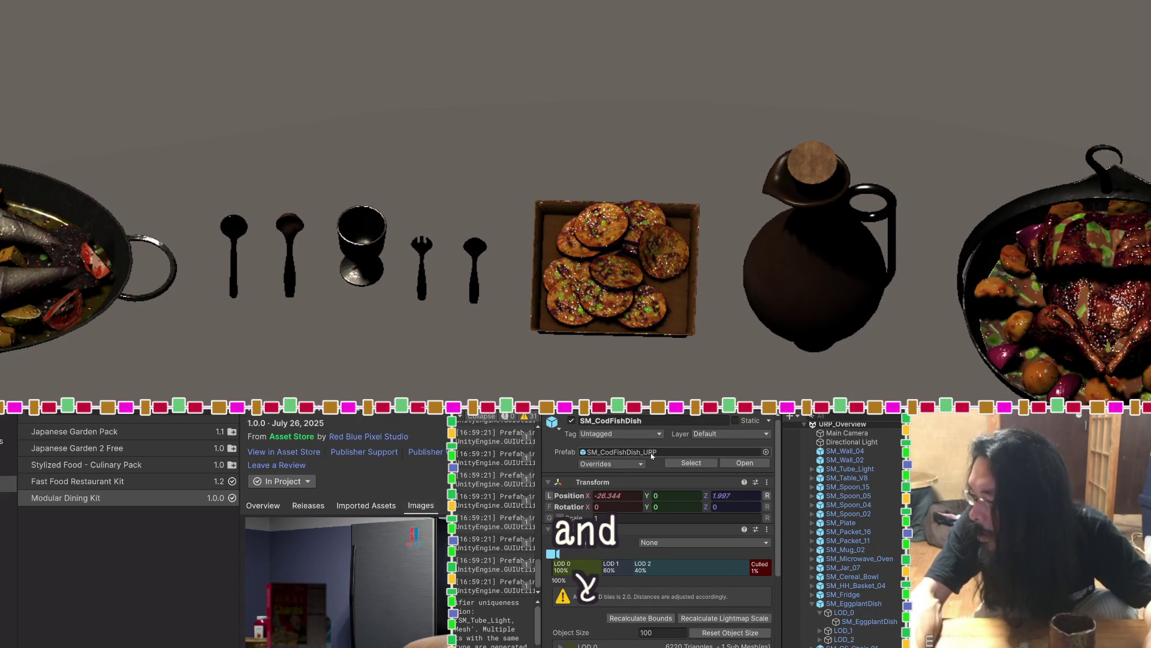
click(692, 462)
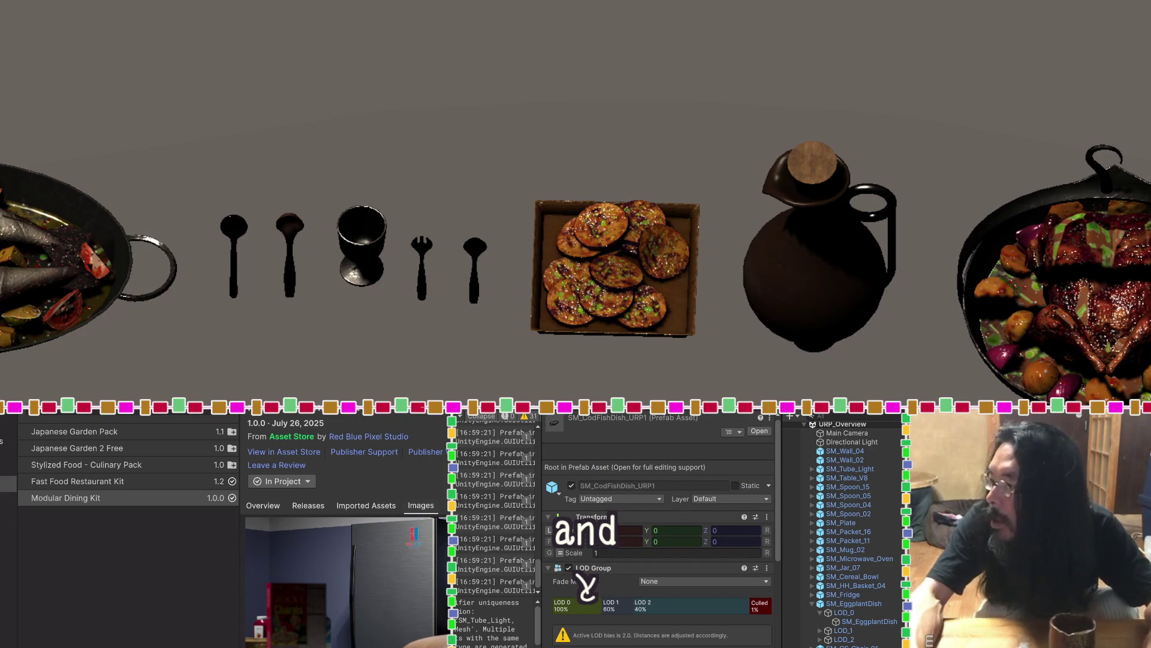
Open the roast chicken pan's prefab and pan across the props to reveal the round table
click(1085, 290)
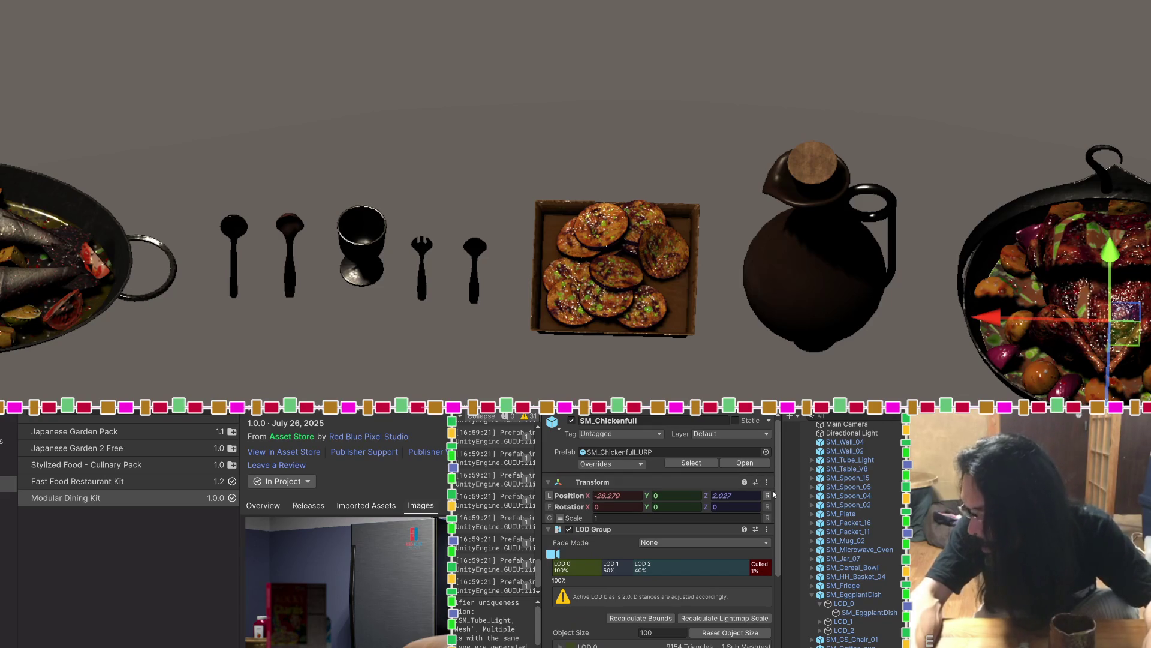
double_click(618, 451)
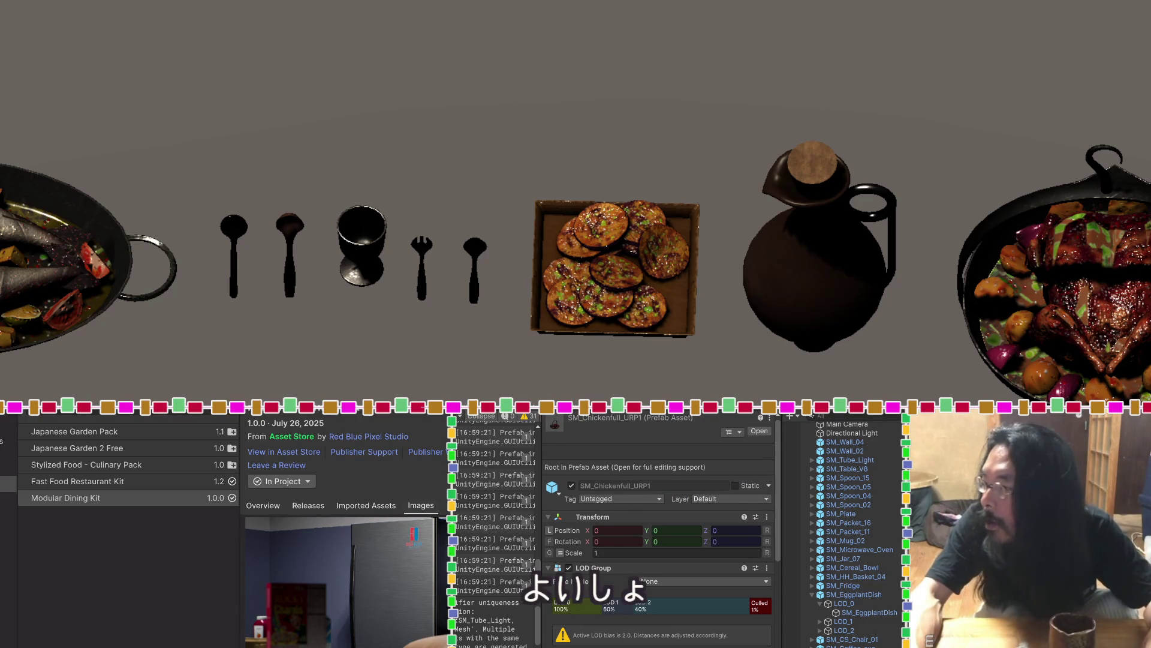
scroll(984, 177, down, 2)
scroll(990, 186, down, 2)
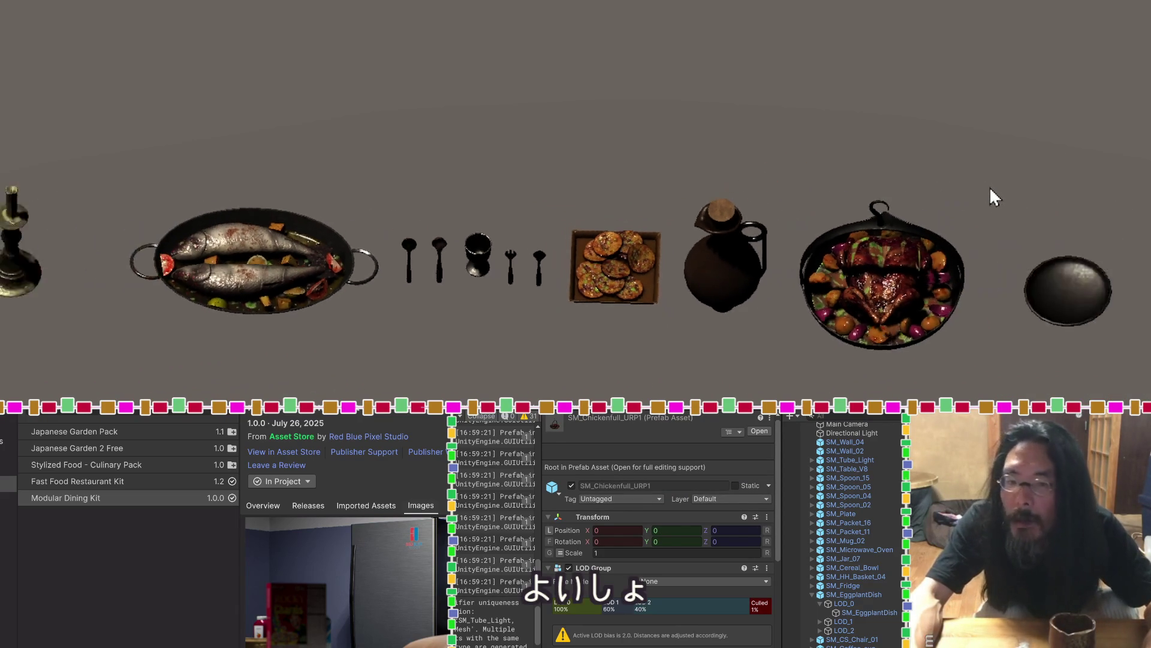
drag(990, 187, 618, 205)
scroll(613, 213, down, 2)
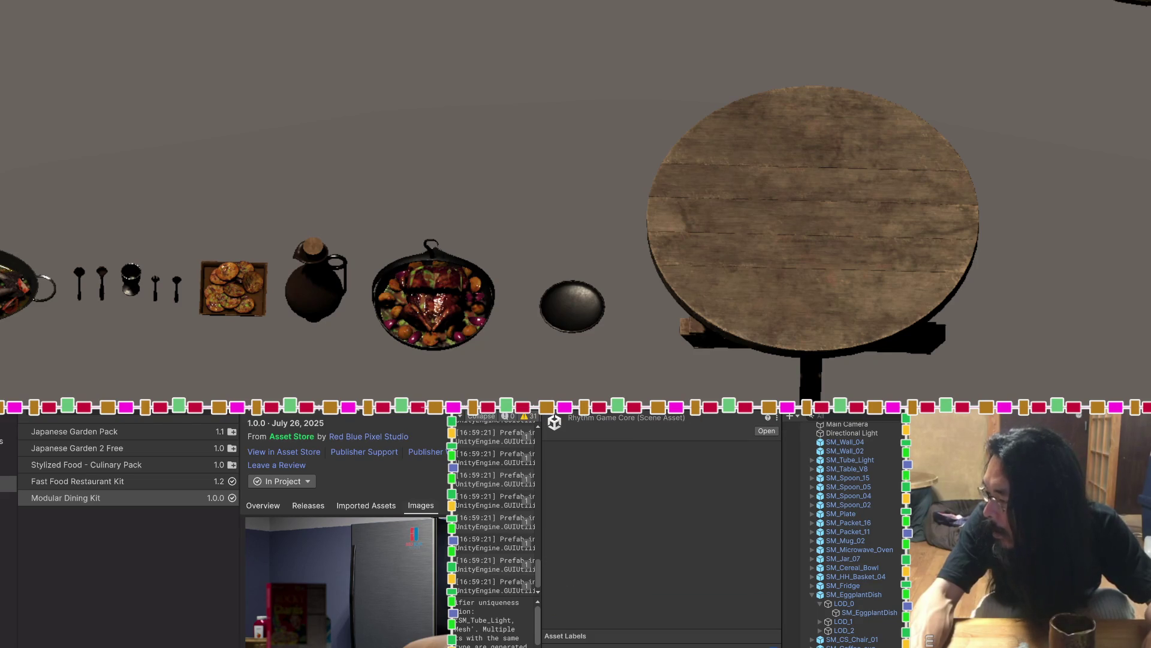
Open the RhythmGameCore scene, frame French_fries, and orbit to an angled view of the food
click(766, 431)
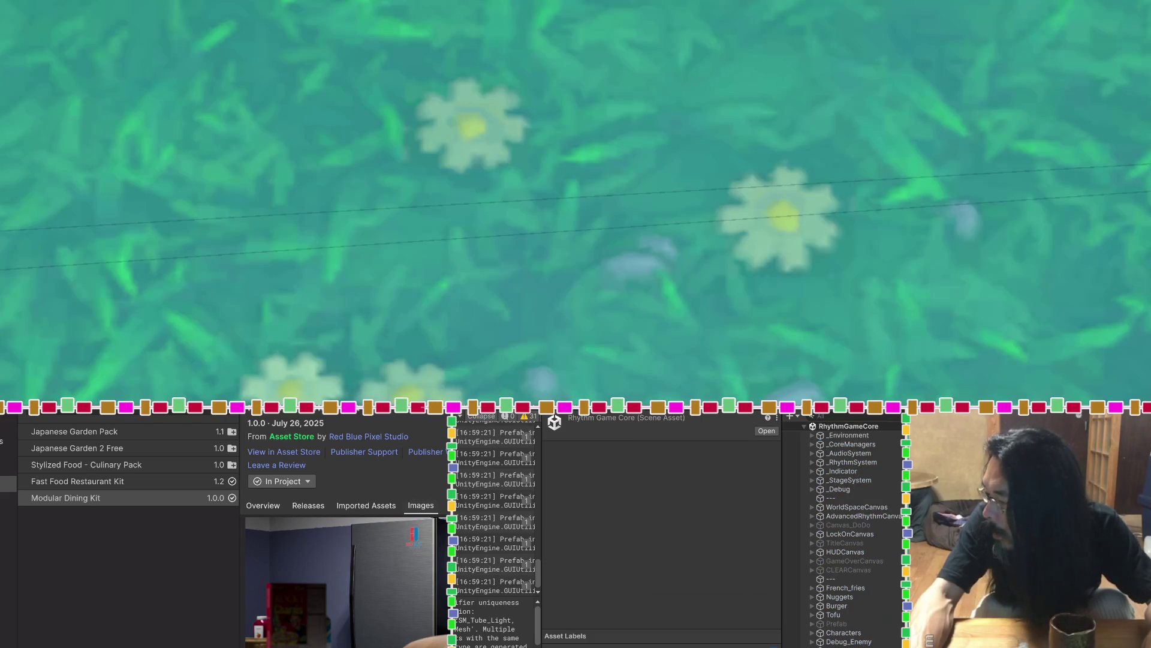
click(849, 589)
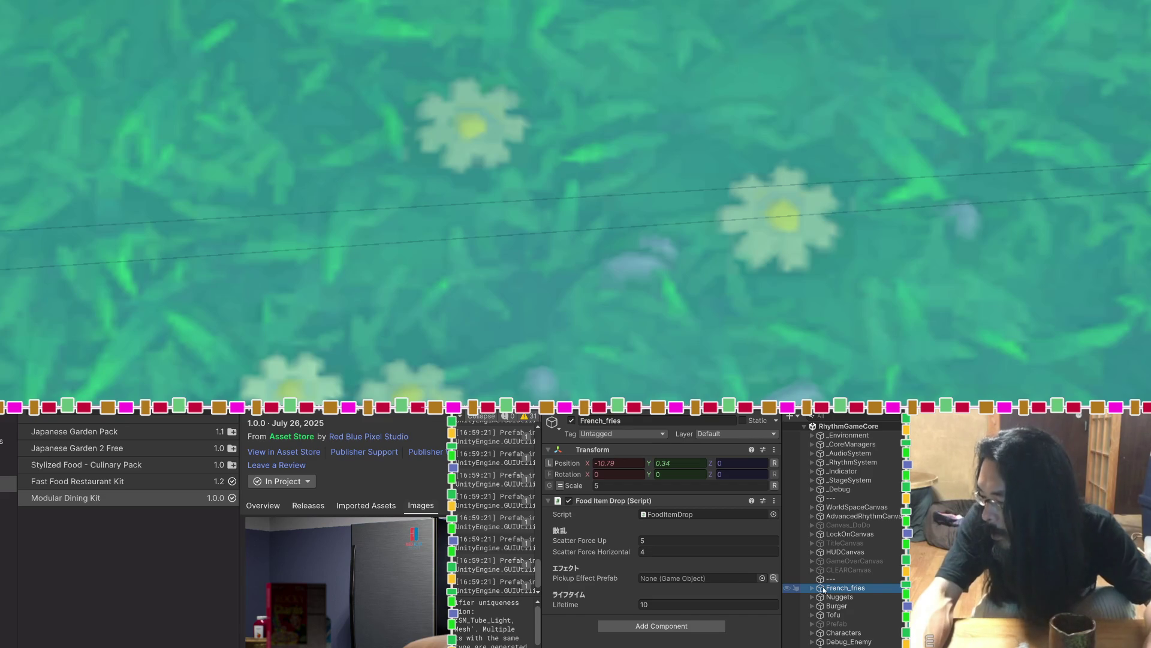
double_click(824, 590)
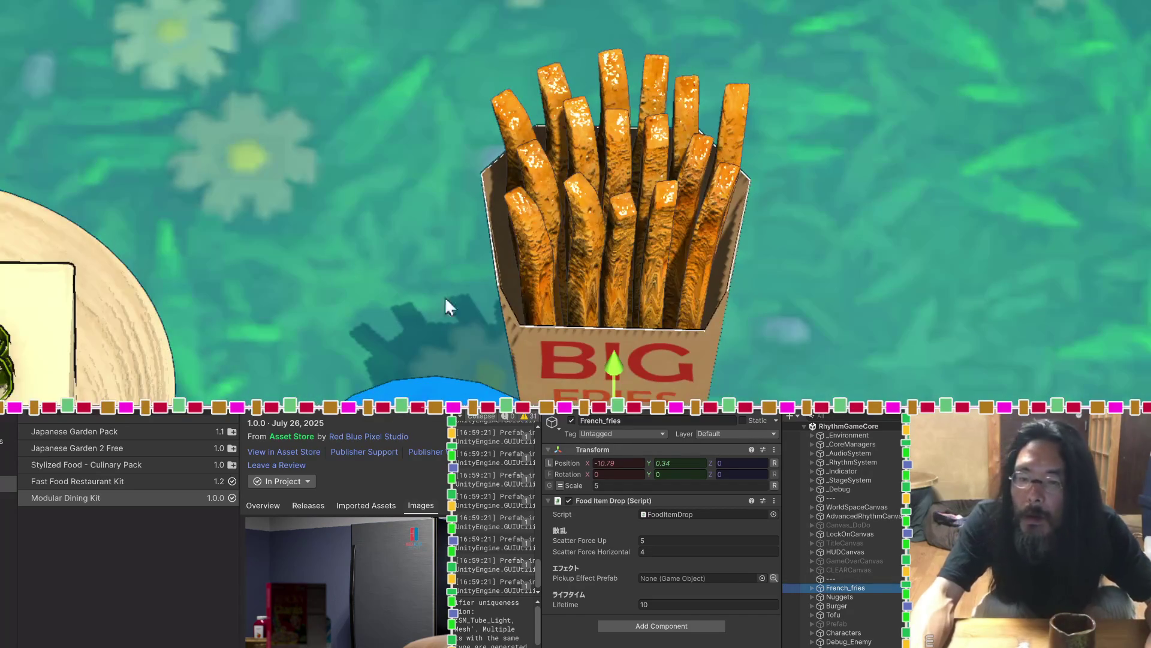
scroll(444, 296, down, 3)
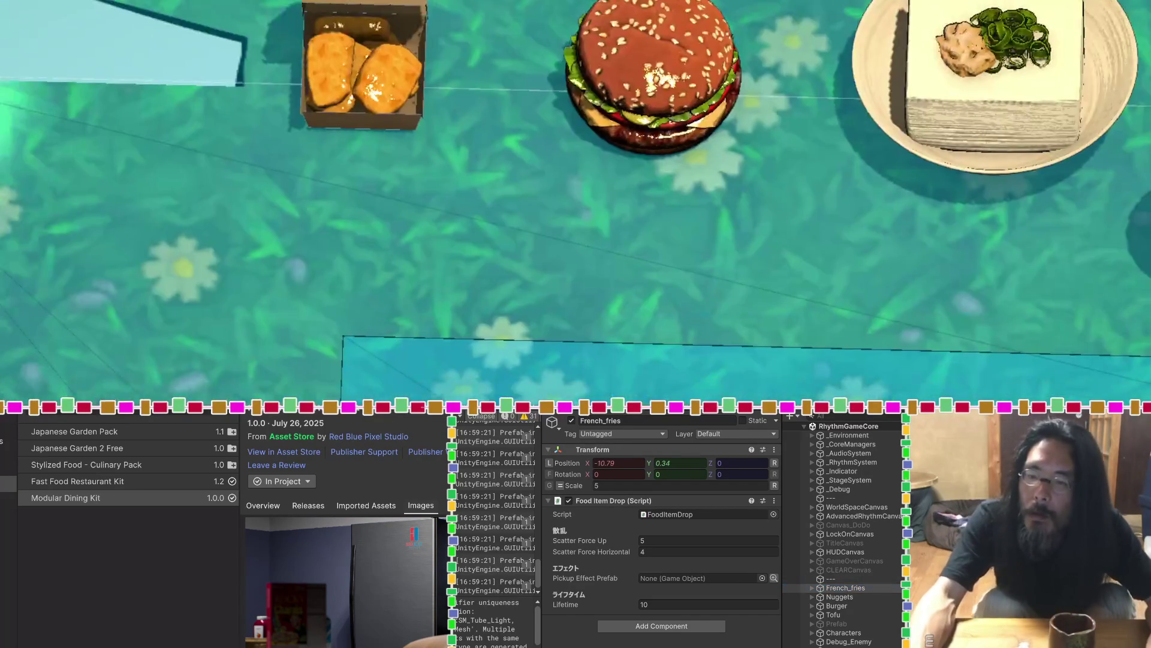
scroll(669, 111, up, 3)
mouse_move(668, 111)
mouse_down()
mouse_move(619, 31)
mouse_move(798, 11)
mouse_up()
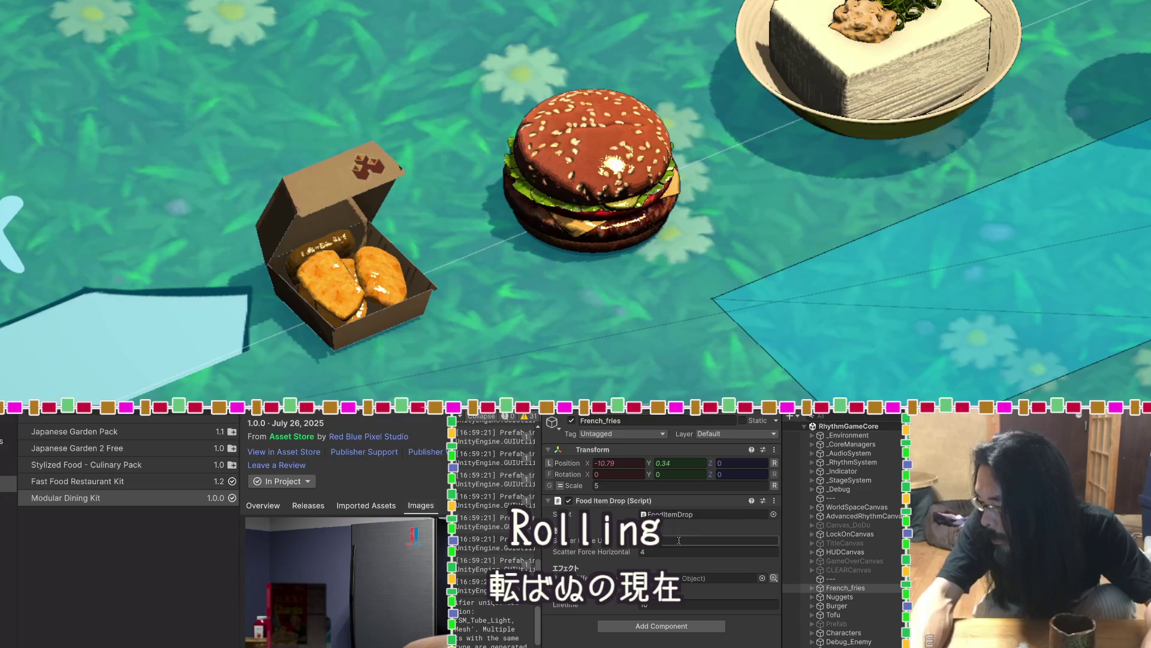
Add a Rigidbody and a Box Collider to French_fries, then frame the fries in view
click(696, 626)
text(r)
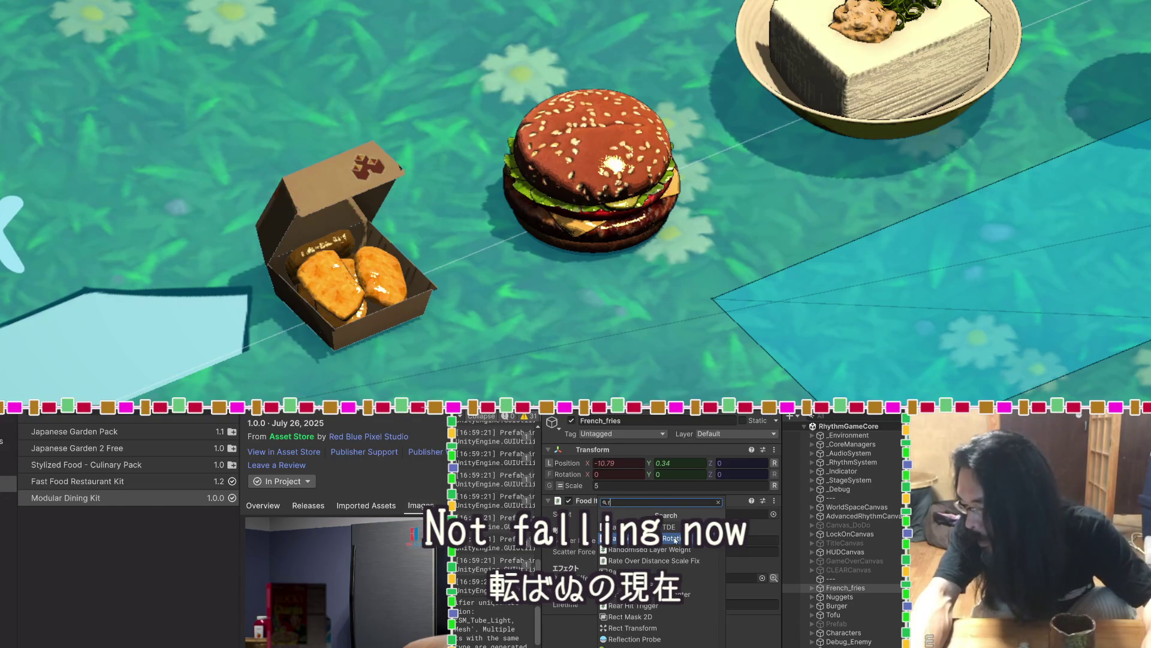
text(i)
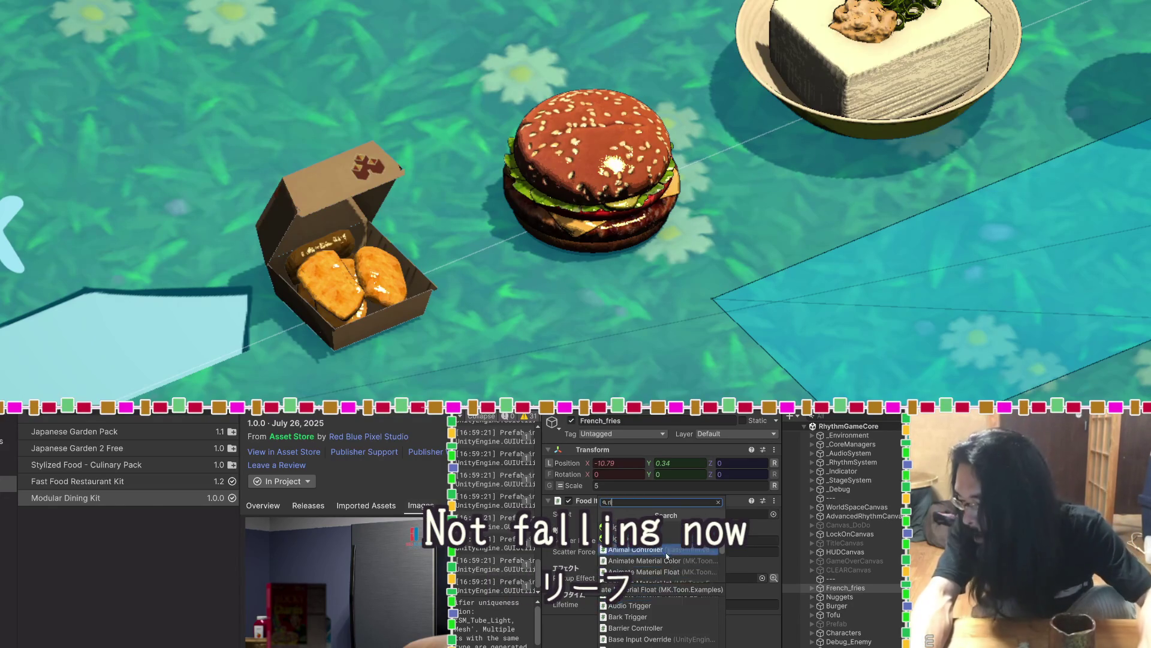
click(666, 528)
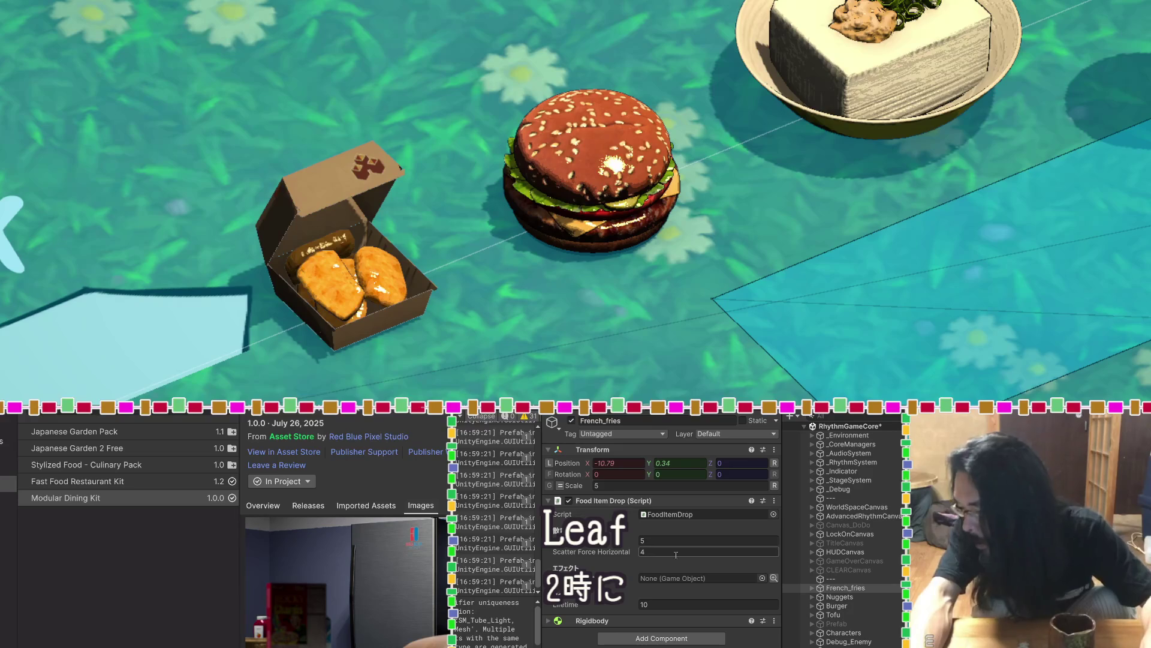
click(676, 638)
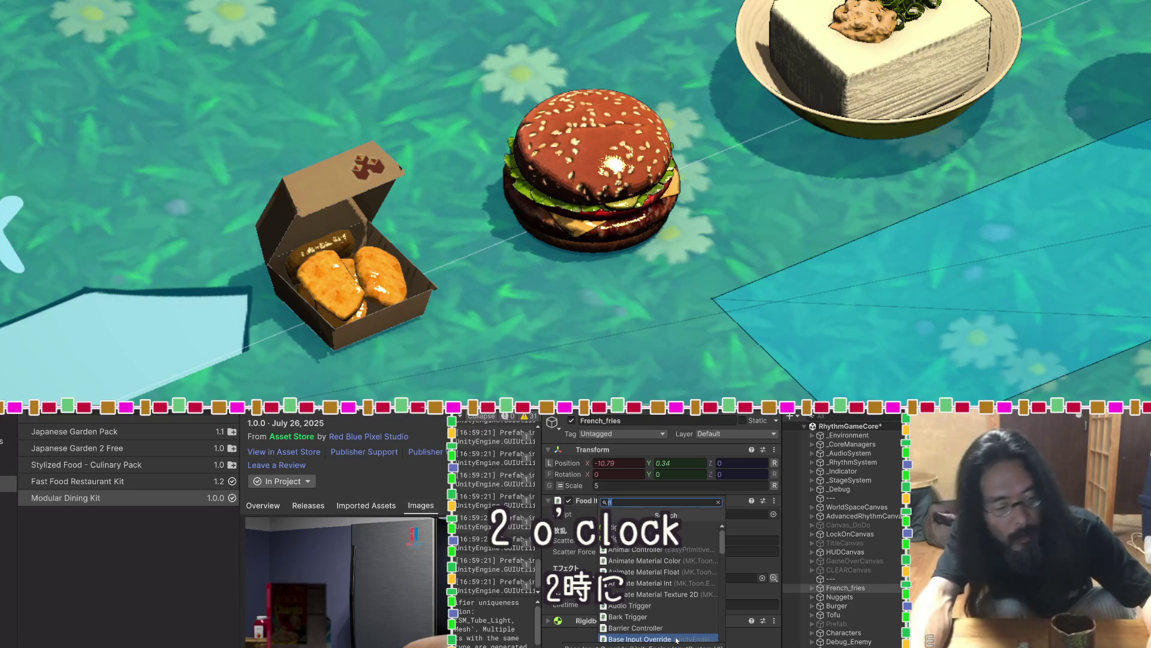
key(Escape)
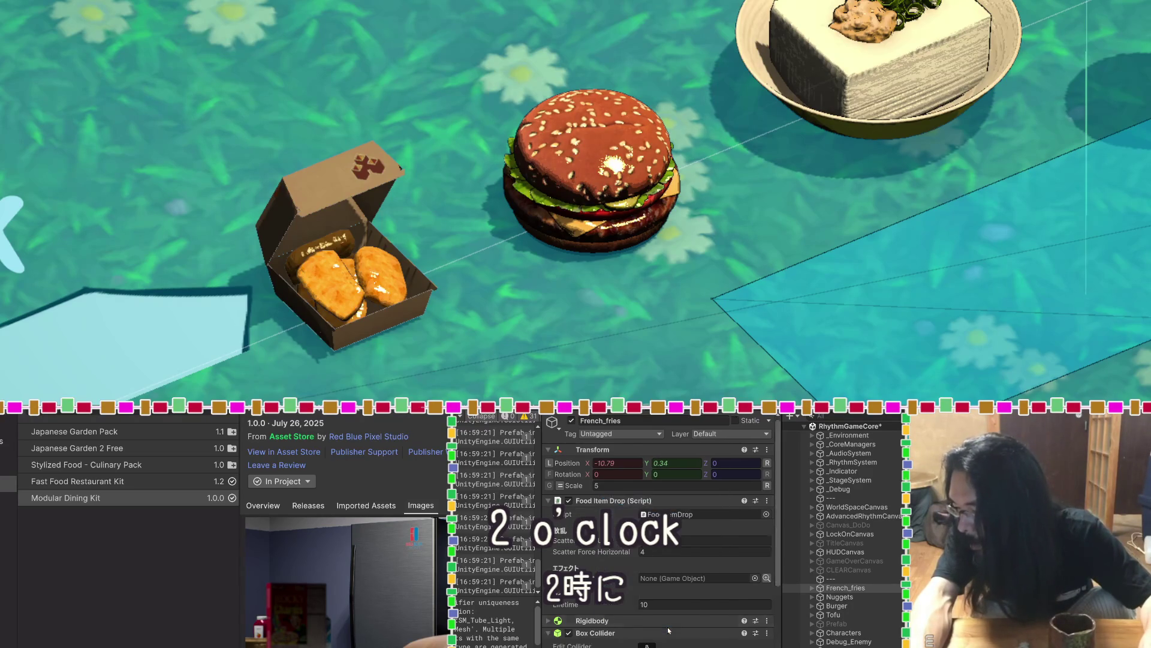
scroll(657, 601, down, 3)
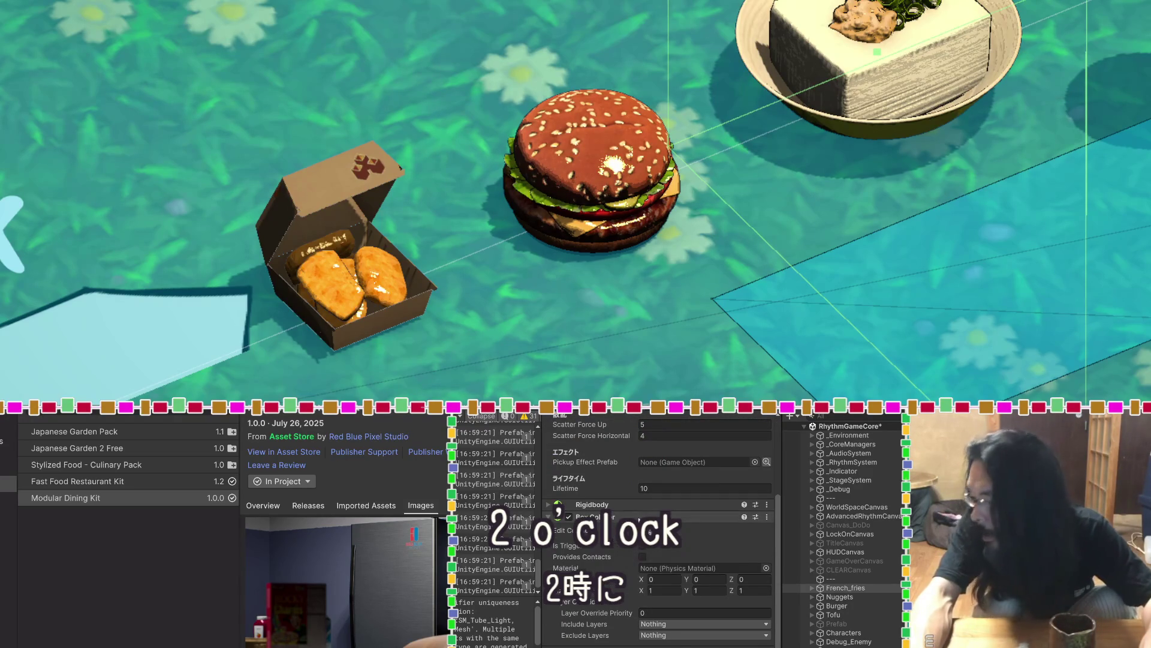
key(f)
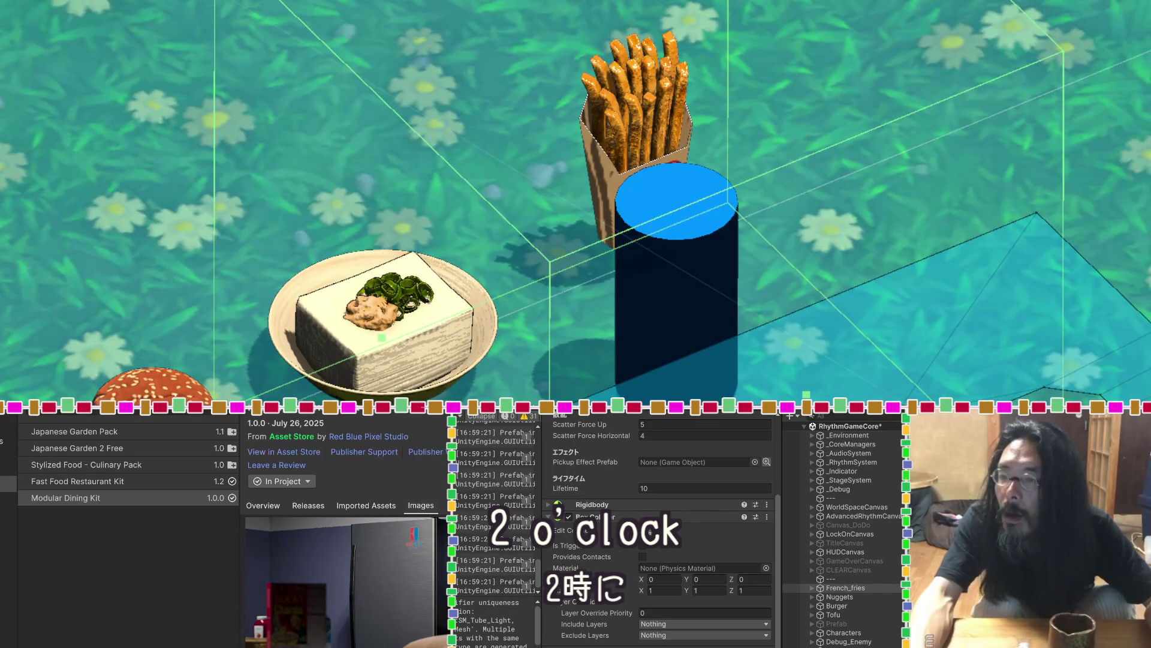
scroll(661, 357, down, 5)
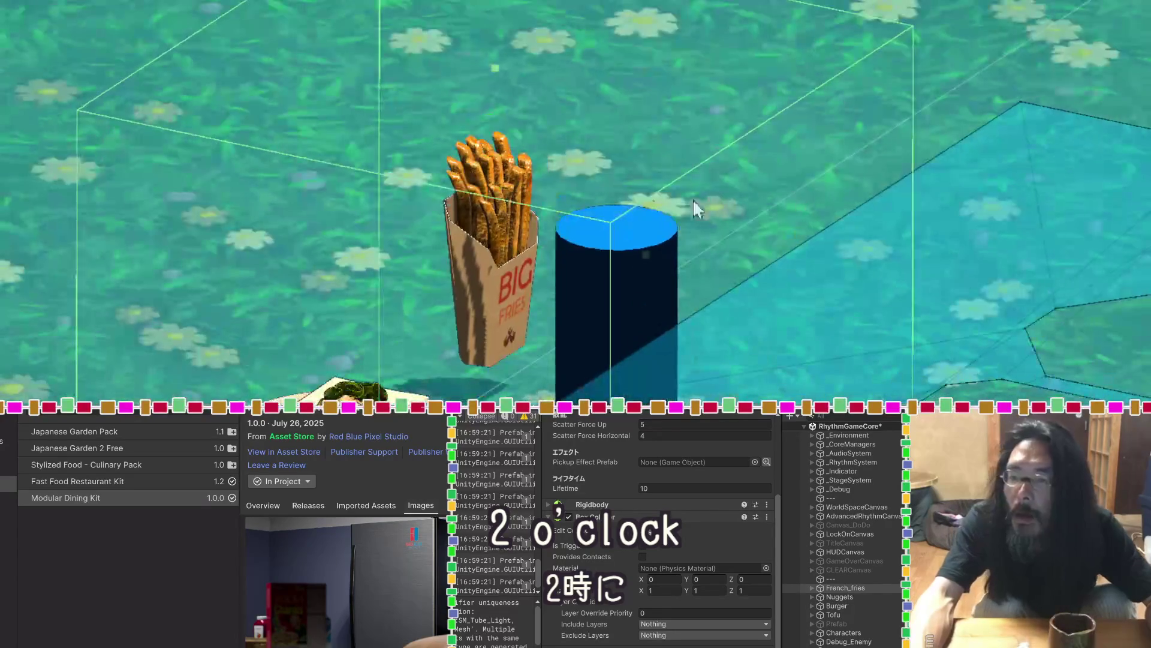
Raise the fries collider's top, lift its bottom to the carton, and narrow its depth
mouse_move(501, 81)
mouse_down()
mouse_move(515, 68)
mouse_move(530, 106)
mouse_move(503, 198)
mouse_up()
drag(474, 284, 475, 257)
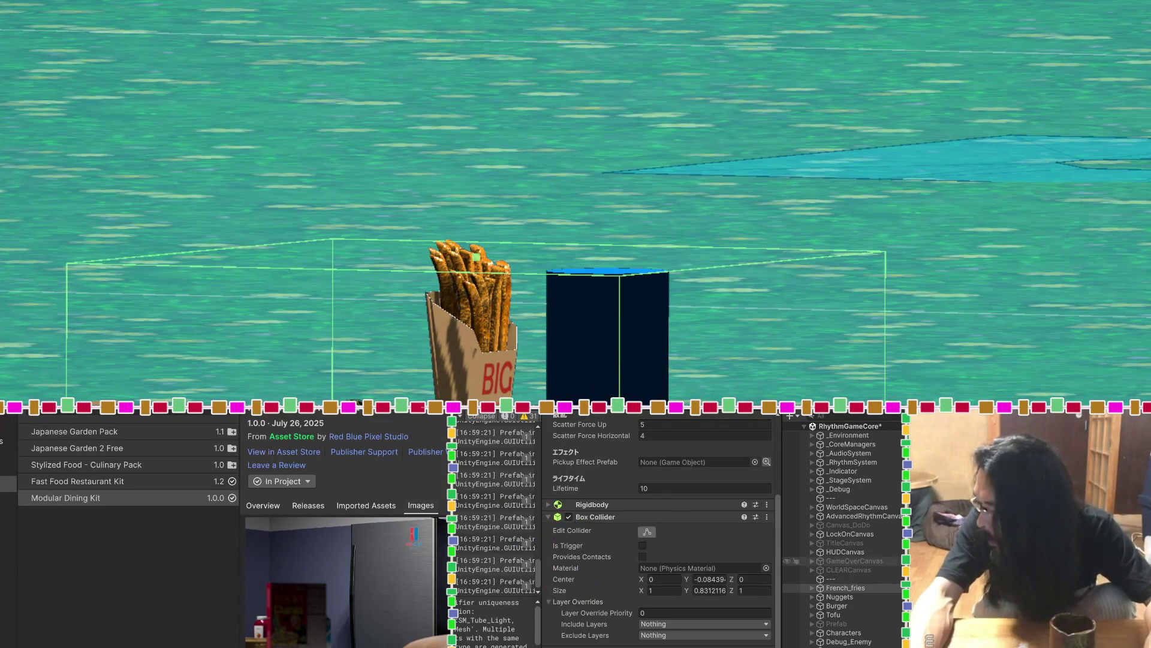
scroll(600, 271, down, 2)
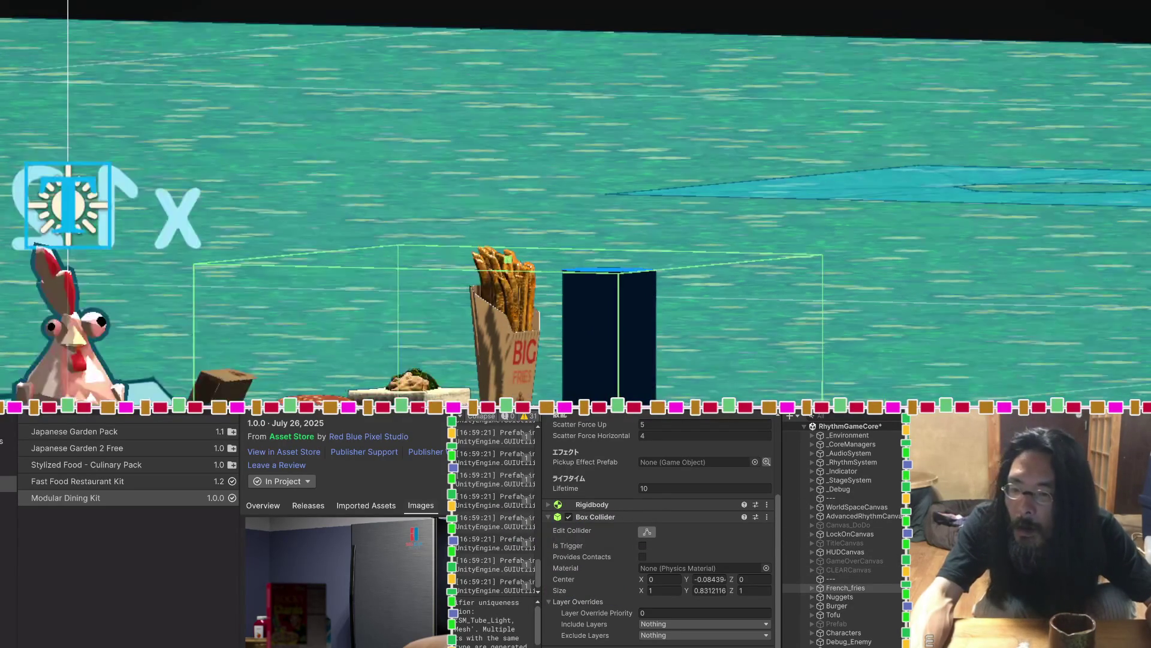
drag(611, 389, 611, 327)
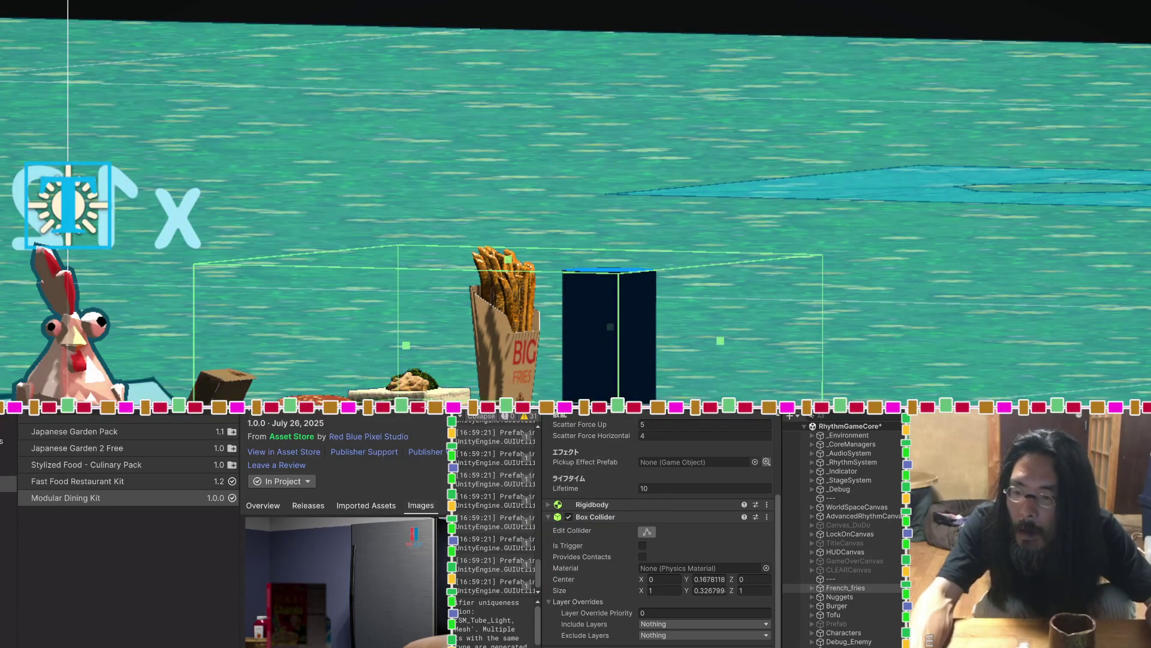
drag(722, 341, 265, 300)
mouse_move(184, 289)
mouse_down()
mouse_move(441, 278)
mouse_move(418, 268)
mouse_move(129, 296)
mouse_move(266, 390)
mouse_move(502, 187)
mouse_move(303, 330)
mouse_move(298, 376)
mouse_up()
Fine-tune the fries collider to about 0.185 × 0.354 × 0.085 with center Y 0.176
mouse_move(660, 221)
mouse_down()
mouse_move(618, 224)
mouse_move(693, 189)
mouse_move(419, 185)
mouse_move(411, 249)
mouse_move(334, 324)
mouse_up()
mouse_move(200, 368)
mouse_down()
mouse_move(560, 269)
mouse_move(561, 321)
mouse_move(848, 278)
mouse_move(784, 336)
mouse_move(895, 133)
mouse_move(954, 189)
mouse_up()
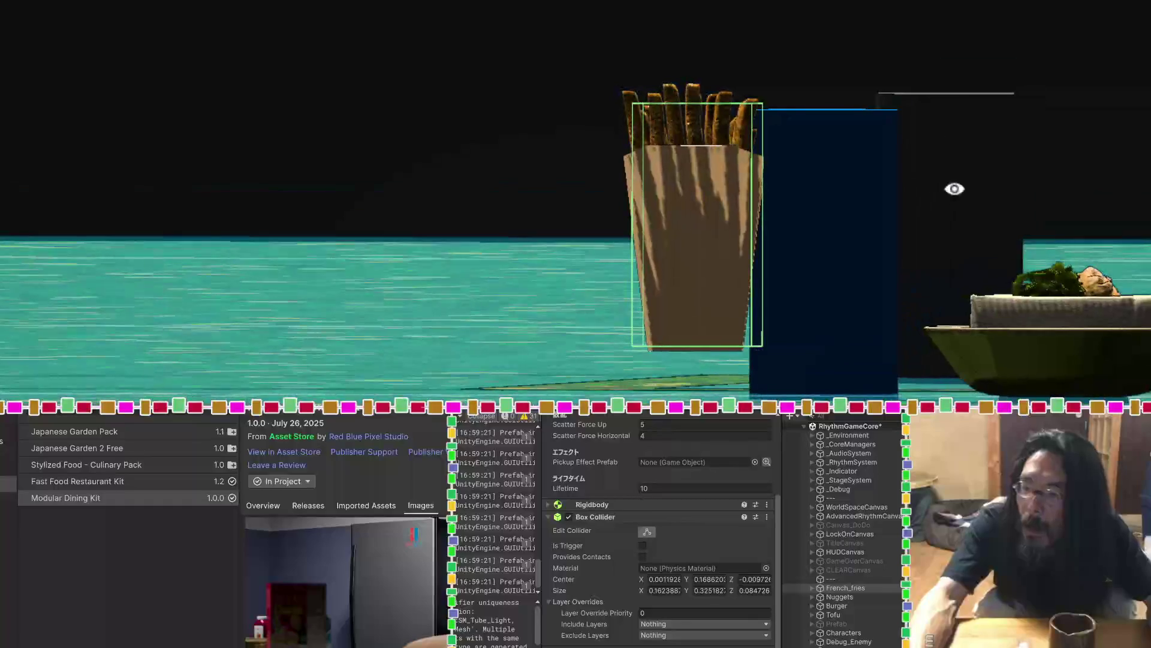
mouse_move(697, 343)
mouse_down()
mouse_move(710, 247)
mouse_move(700, 178)
mouse_up()
drag(700, 110, 702, 97)
mouse_move(703, 162)
mouse_down()
mouse_move(682, 226)
mouse_move(724, 157)
mouse_move(571, 131)
mouse_move(396, 144)
mouse_move(771, 309)
mouse_move(765, 377)
mouse_move(766, 261)
mouse_move(775, 259)
mouse_move(636, 256)
mouse_move(111, 129)
mouse_move(64, 77)
mouse_move(146, 41)
mouse_move(360, 72)
mouse_move(391, 315)
mouse_up()
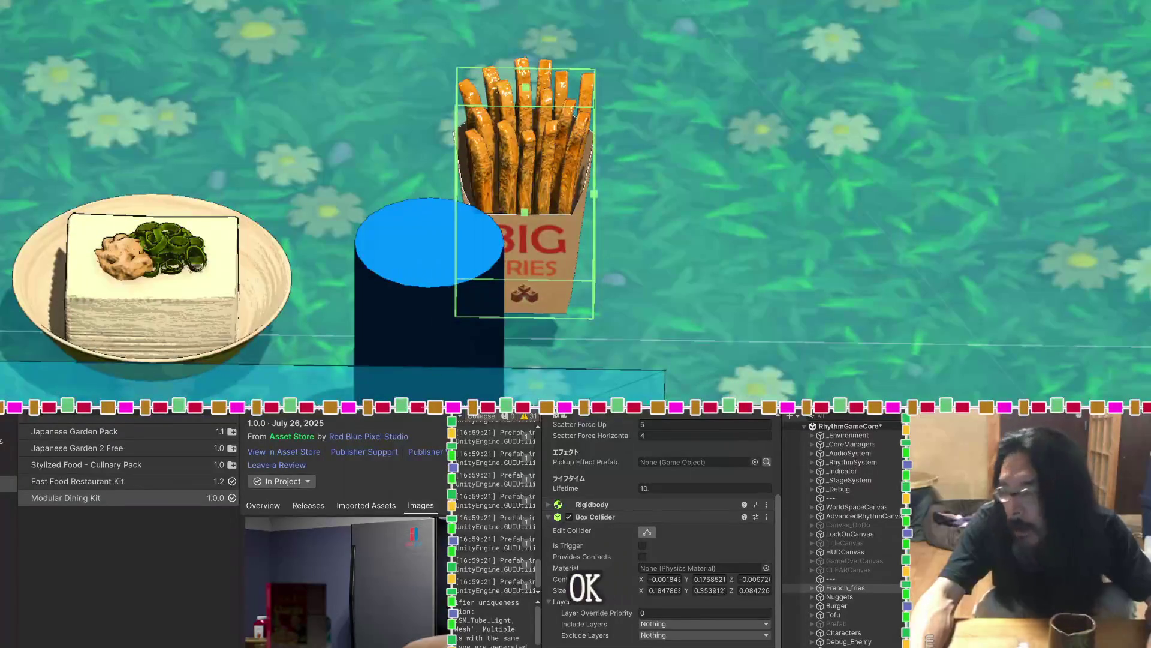
click(823, 600)
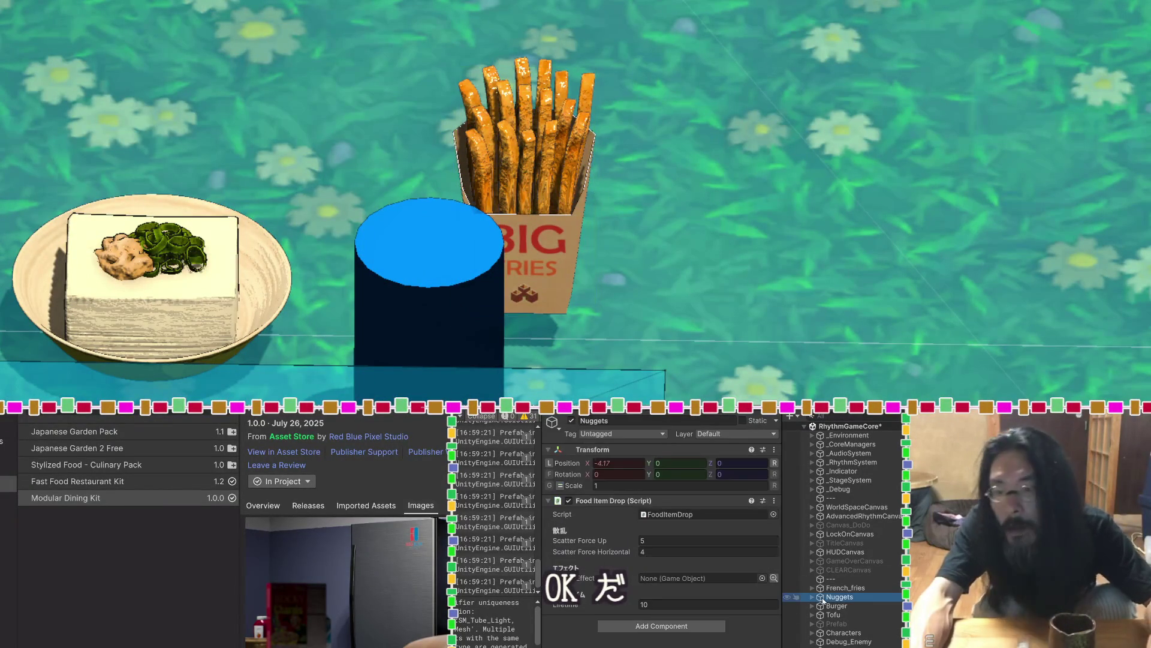
Frame the Nuggets and add a Box Collider enclosing the nugget box
double_click(823, 599)
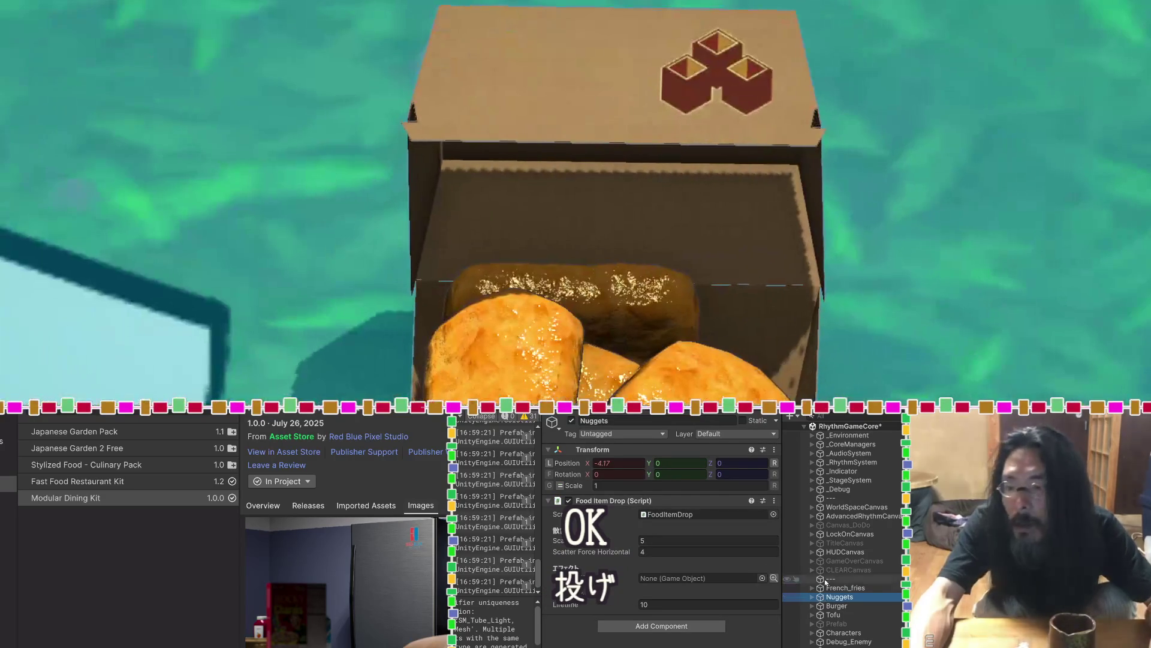
click(662, 626)
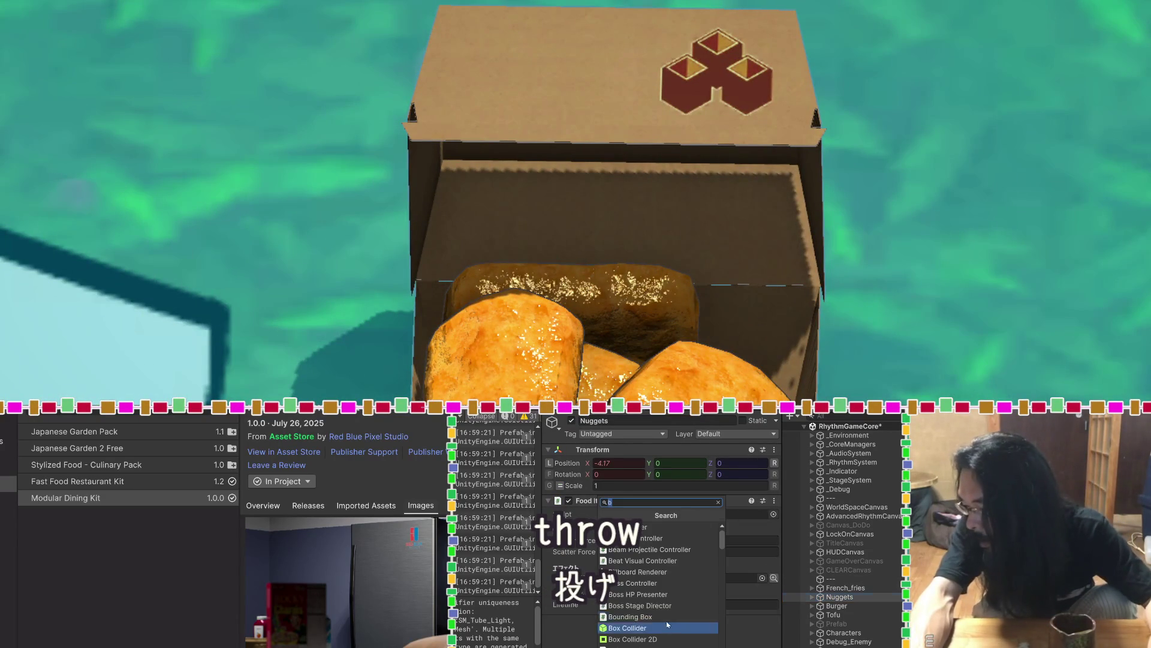
click(664, 621)
mouse_move(689, 336)
mouse_down()
mouse_move(699, 294)
mouse_move(979, 139)
mouse_move(668, 351)
mouse_up()
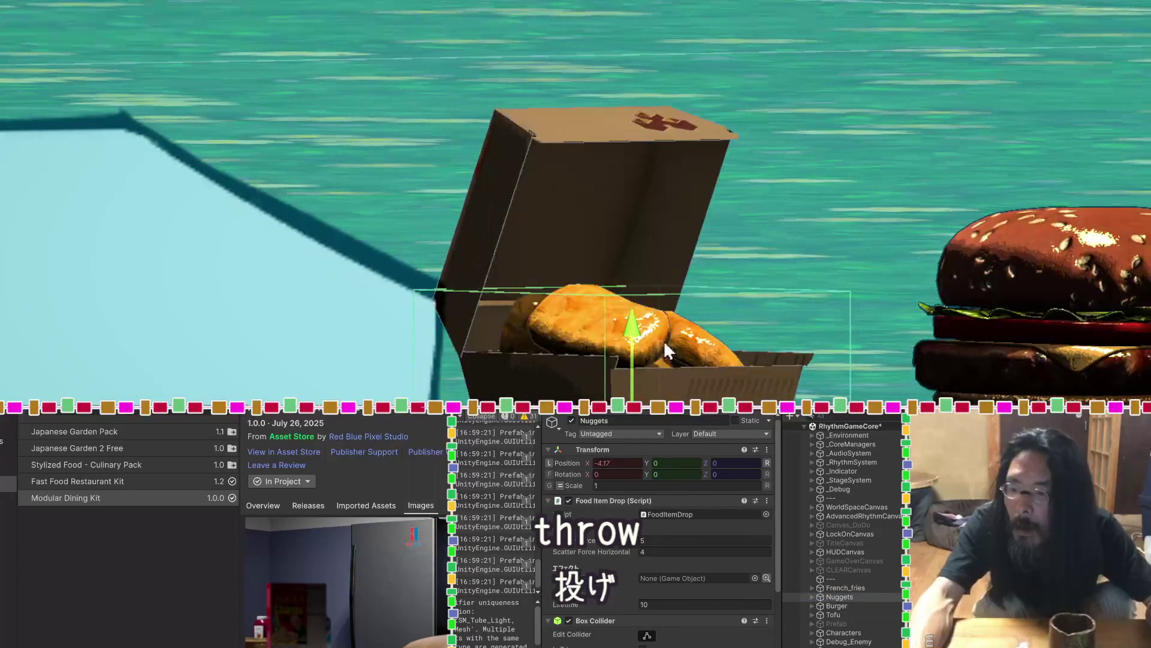
mouse_move(611, 311)
mouse_down()
mouse_move(617, 348)
mouse_move(727, 118)
mouse_move(670, 353)
mouse_up()
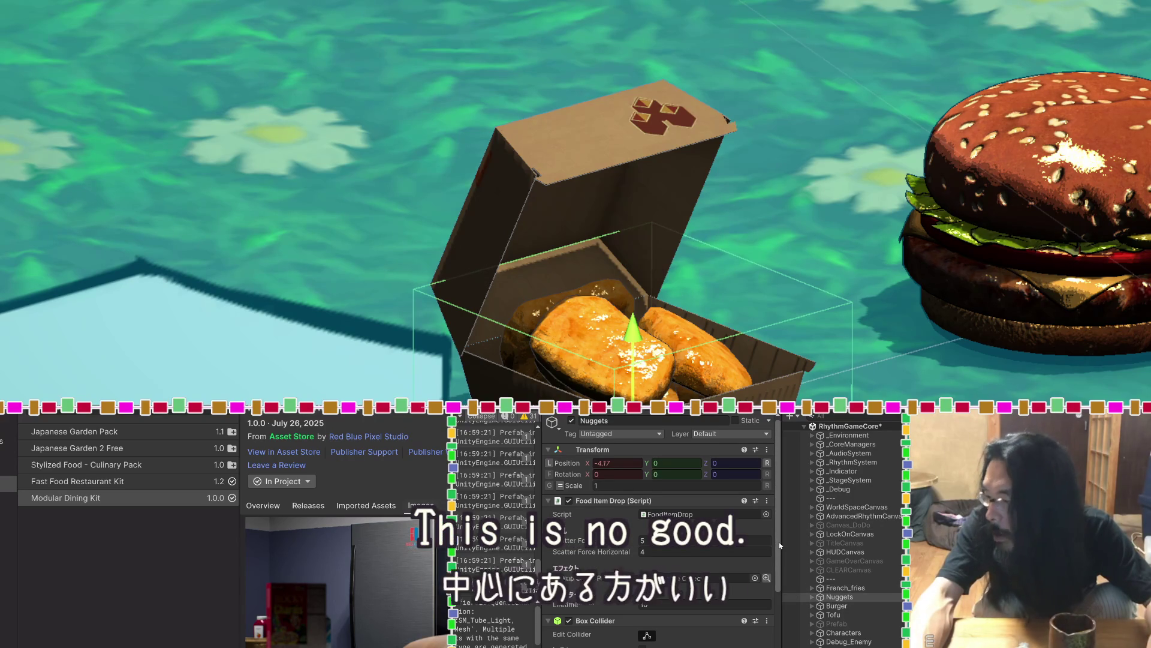
double_click(840, 588)
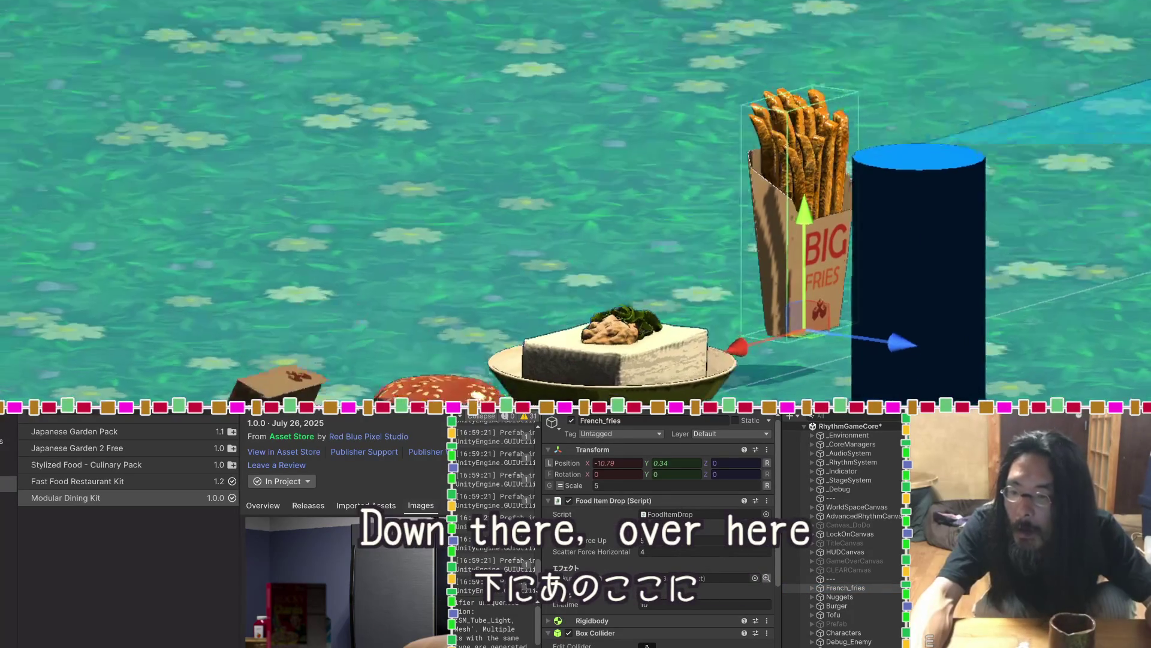
Select the parent Nuggets object and frame the nugget box in view
click(432, 393)
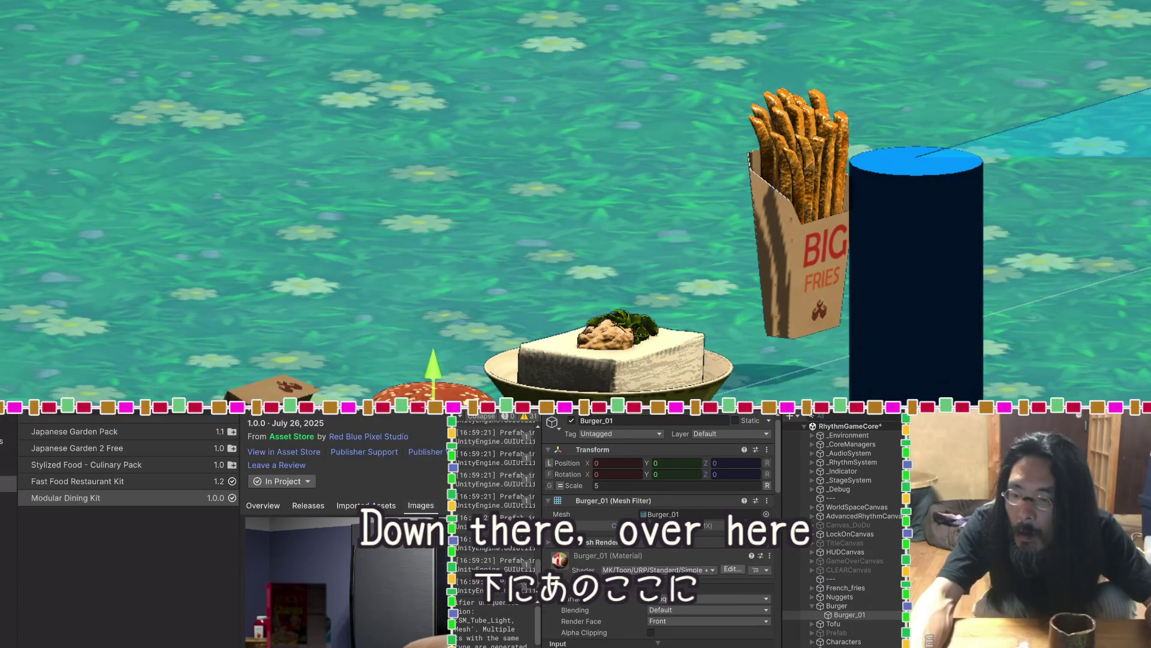
click(275, 388)
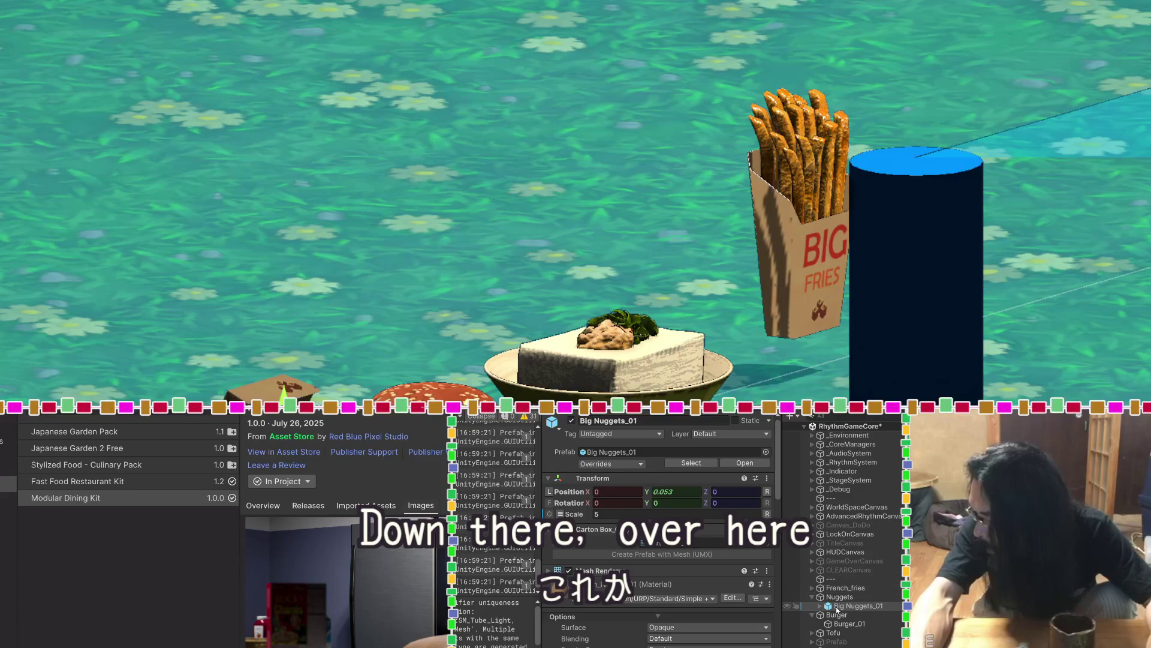
click(840, 596)
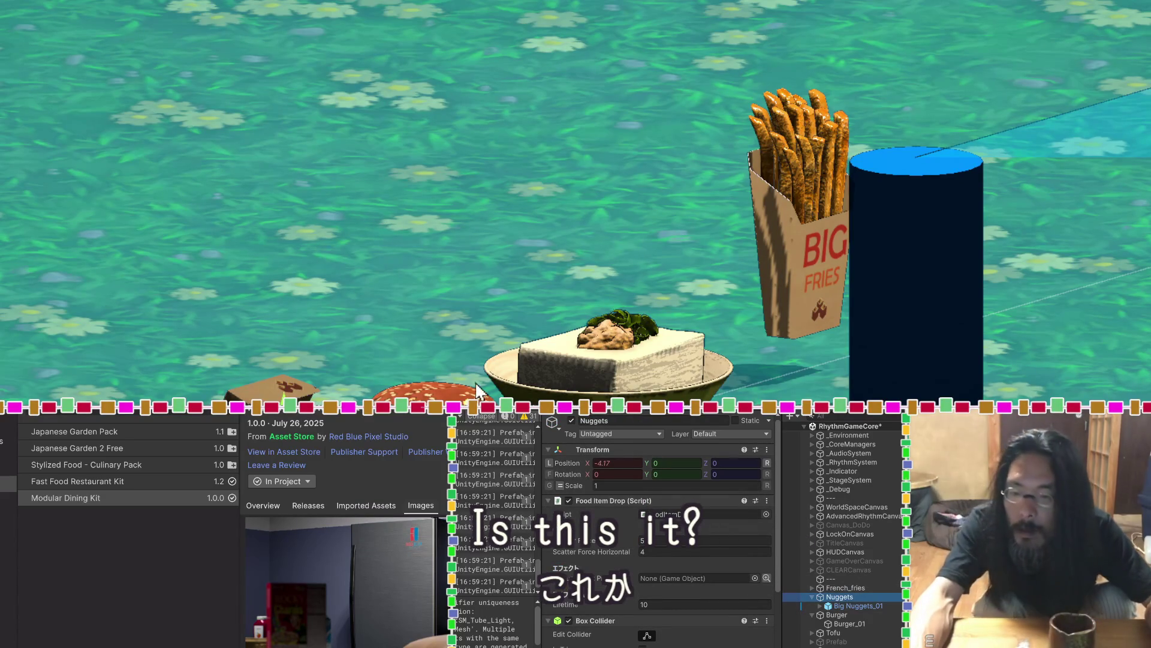
key(f)
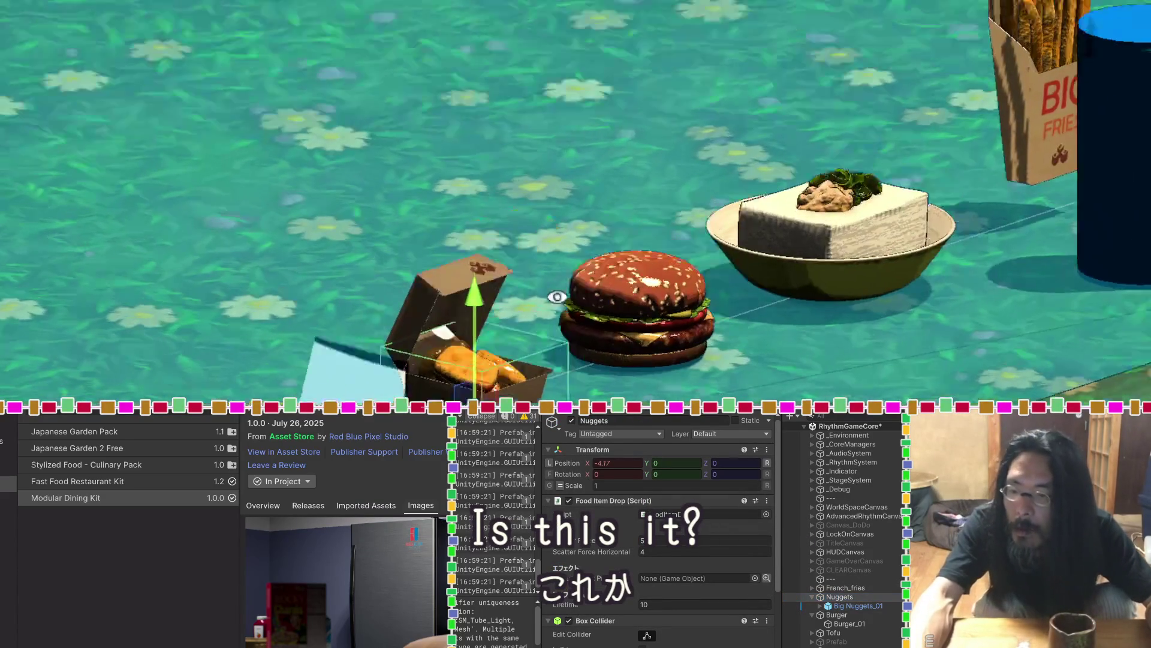
drag(557, 297, 511, 310)
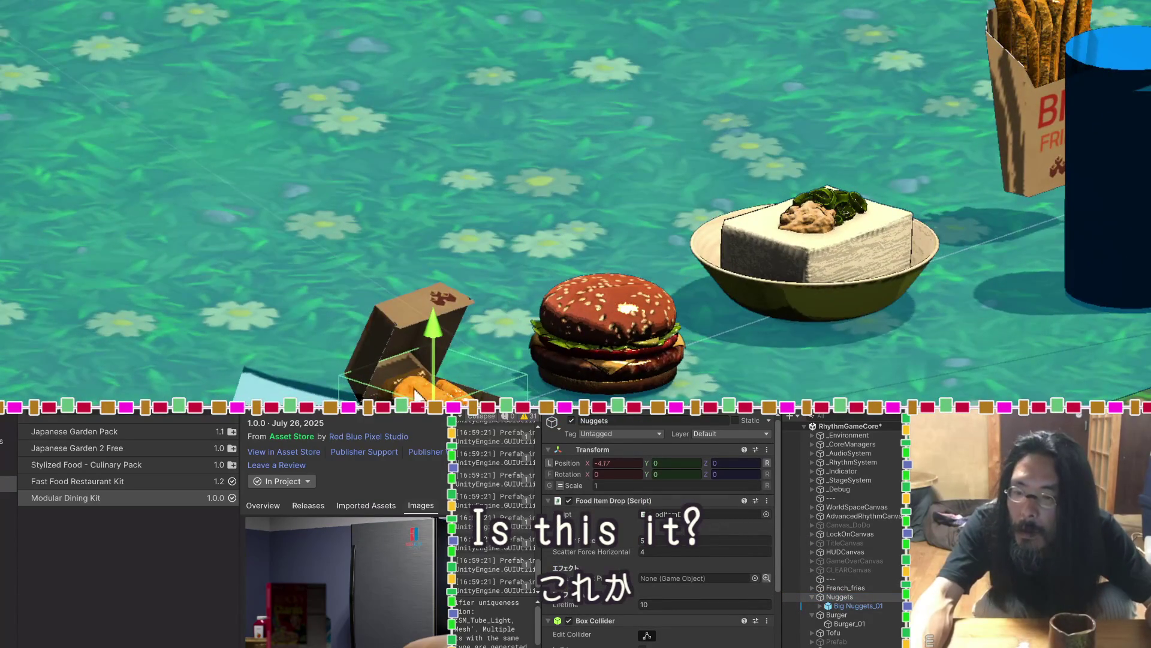
scroll(417, 373, up, 2)
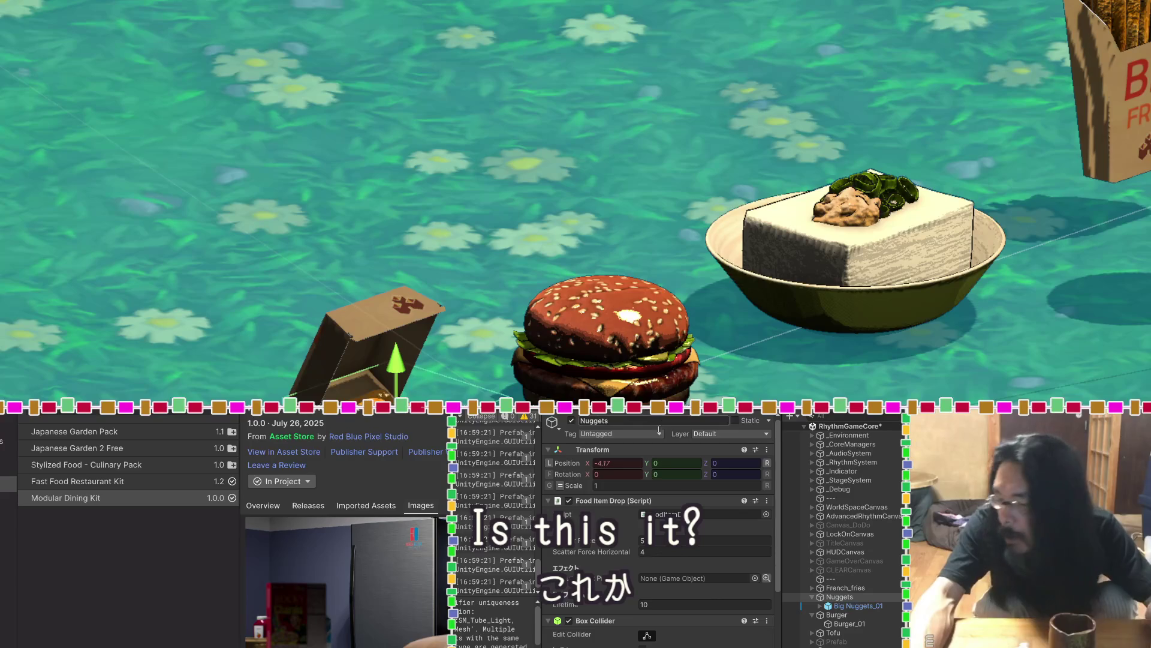
scroll(659, 431, down, 4)
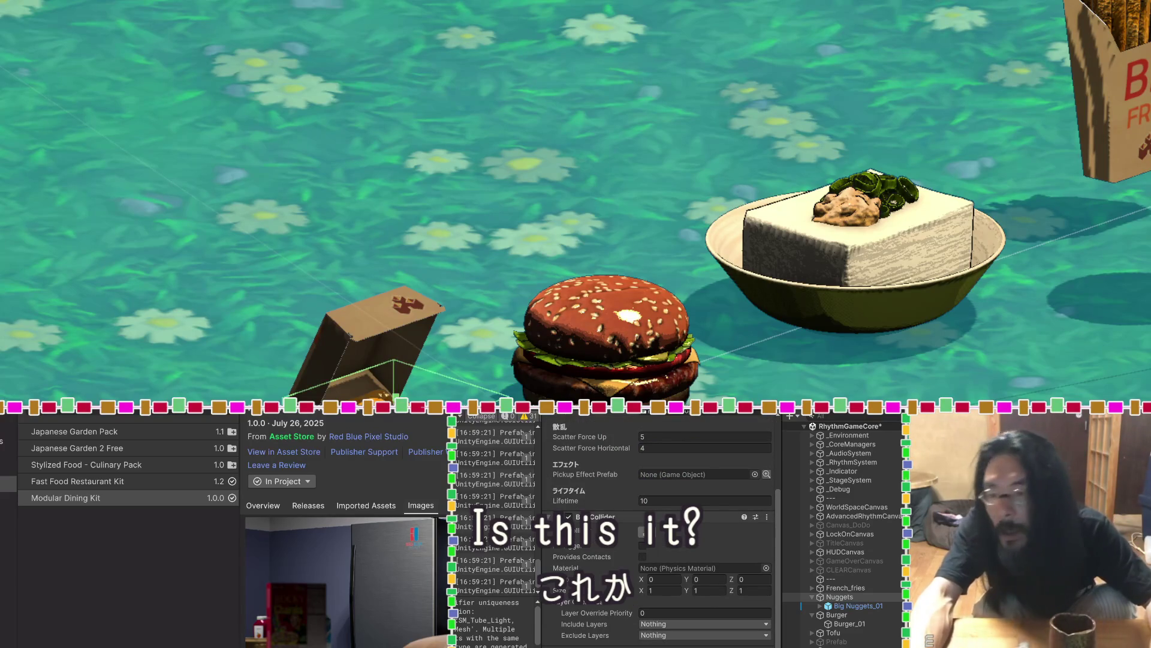
Resize the Nuggets collider to about 0.833 × 0.986 × 0.905, center Y 0.513, checking several angles
mouse_move(394, 360)
mouse_down()
mouse_move(401, 332)
mouse_move(462, 322)
mouse_up()
mouse_move(478, 398)
mouse_down()
mouse_move(480, 312)
mouse_move(555, 234)
mouse_move(585, 223)
mouse_move(570, 239)
mouse_move(582, 232)
mouse_move(608, 341)
mouse_up()
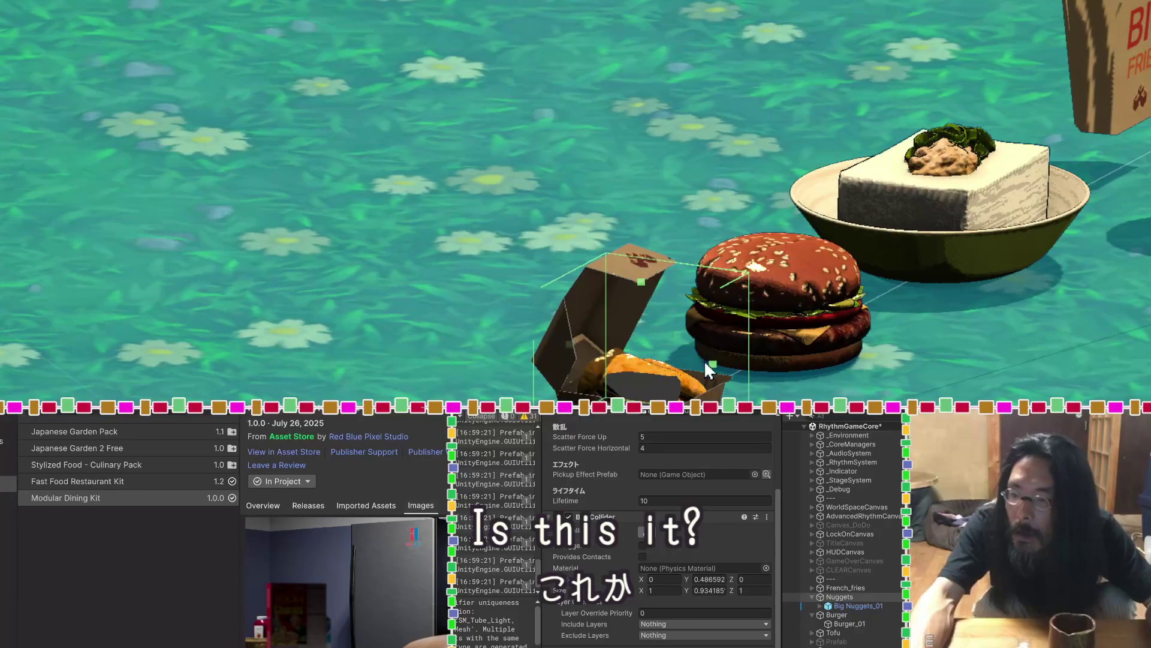
scroll(668, 364, up, 3)
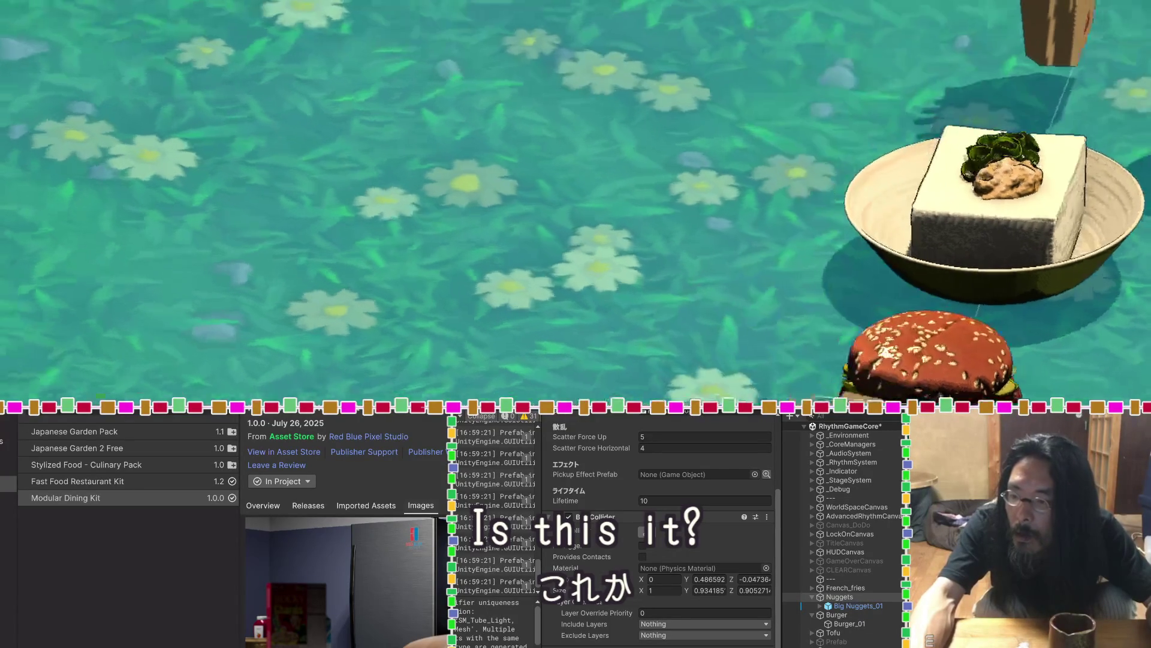
mouse_move(984, 420)
mouse_down()
mouse_move(966, 300)
mouse_move(938, 274)
mouse_up()
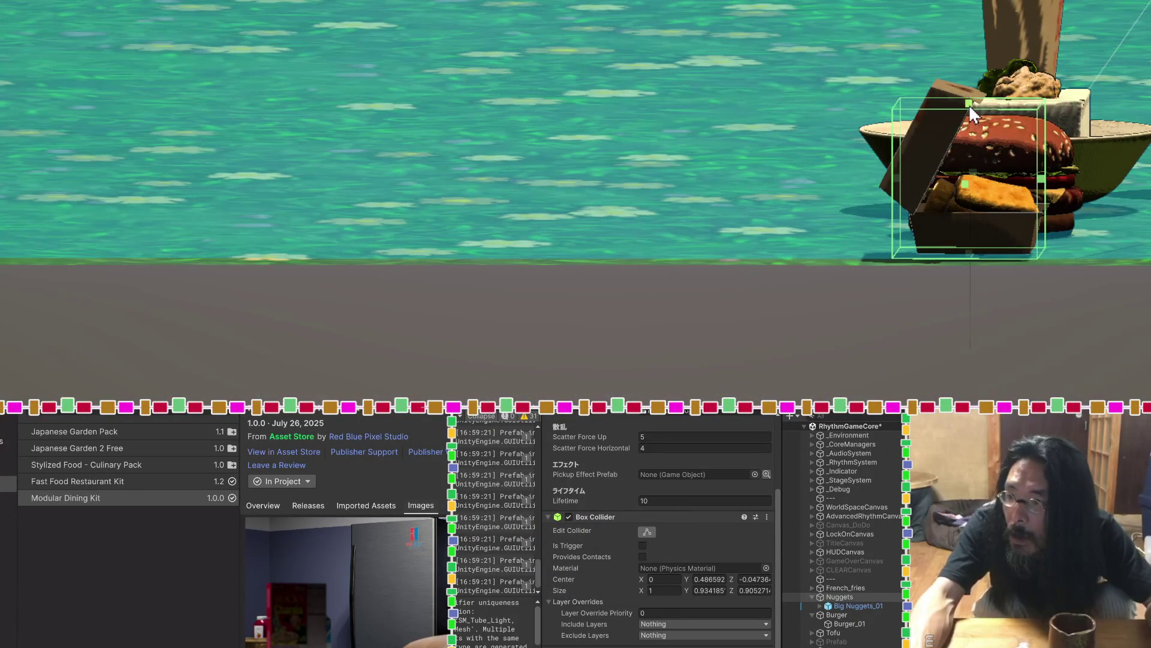
drag(970, 96, 929, 288)
drag(334, 366, 274, 369)
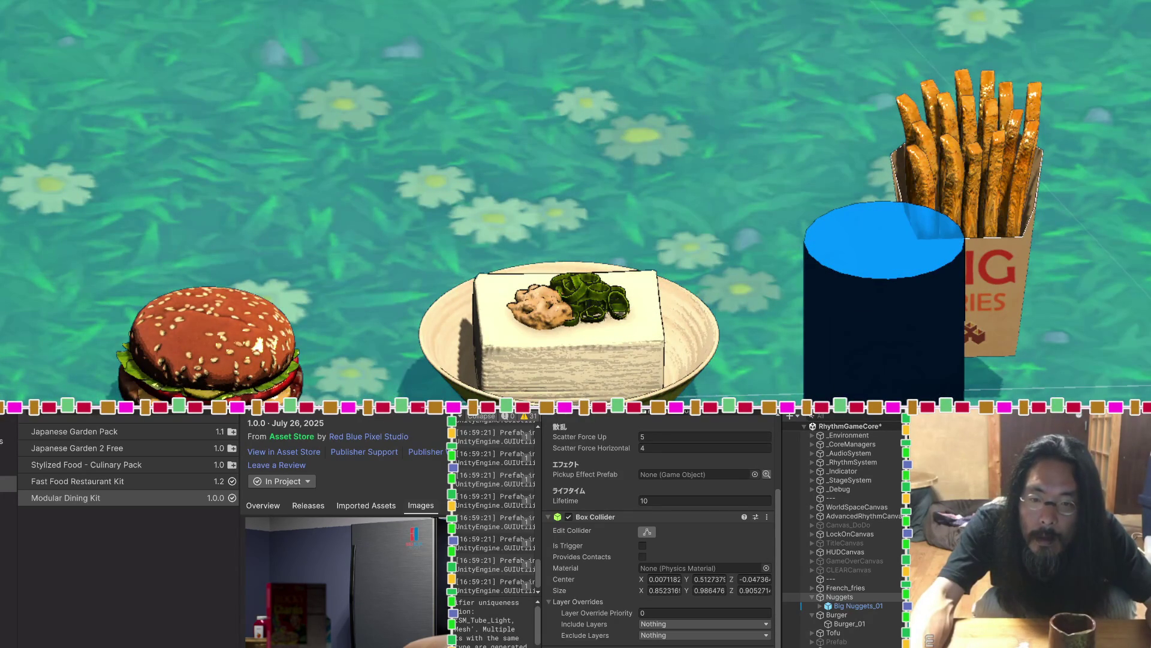
mouse_move(443, 252)
mouse_down()
mouse_move(488, 101)
mouse_move(496, 208)
mouse_move(42, 294)
mouse_up()
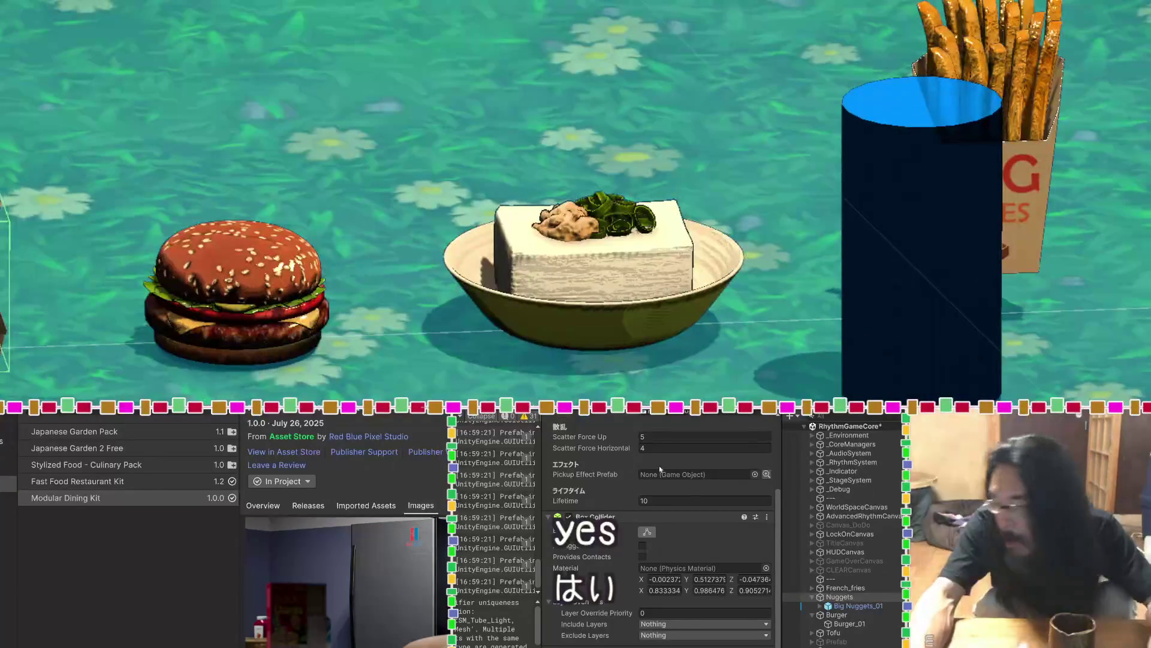
Add a Rigidbody to the Nuggets object through the component search
key(ctrl+shift+a)
text(b)
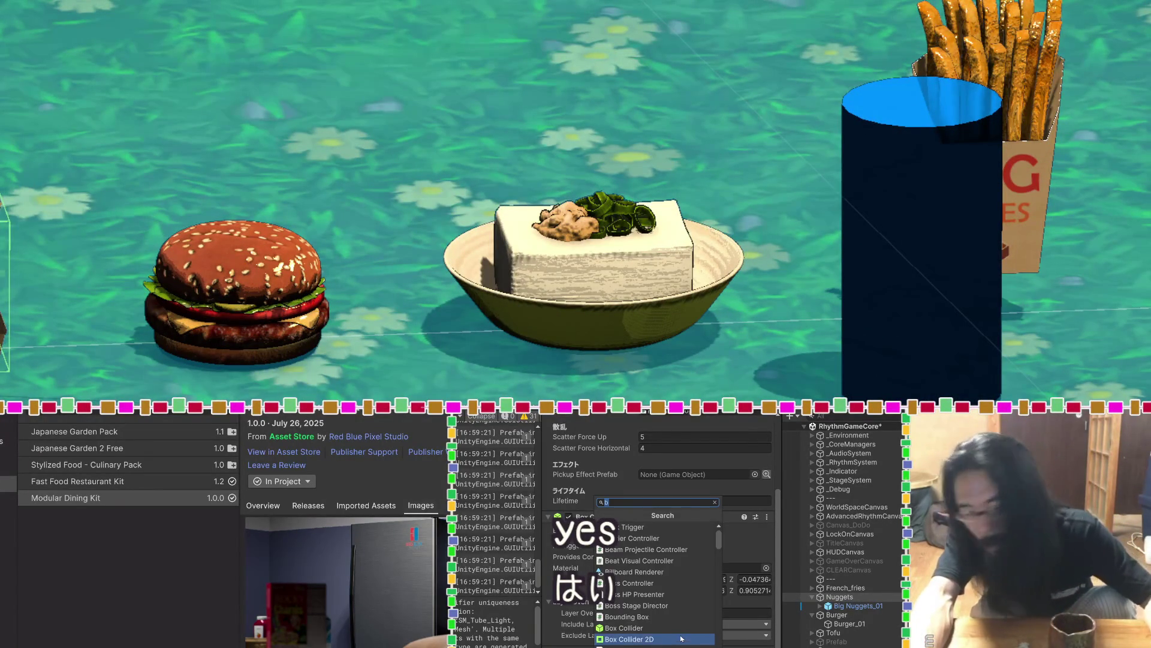
key(BackSpace)
text(r)
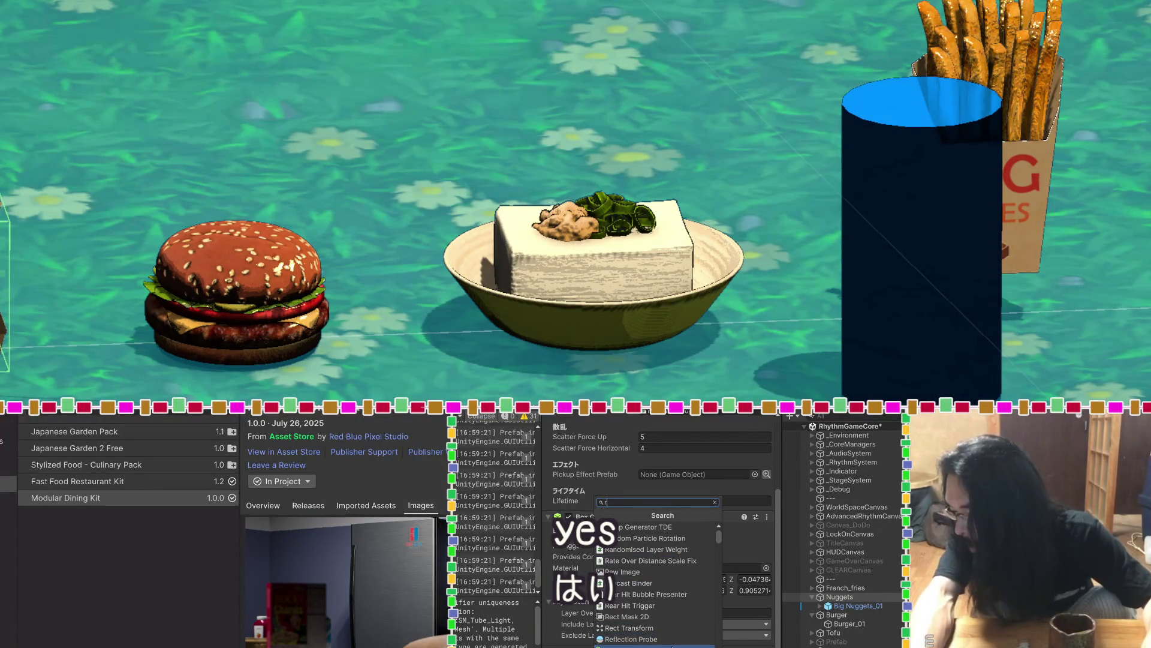
scroll(668, 574, down, 5)
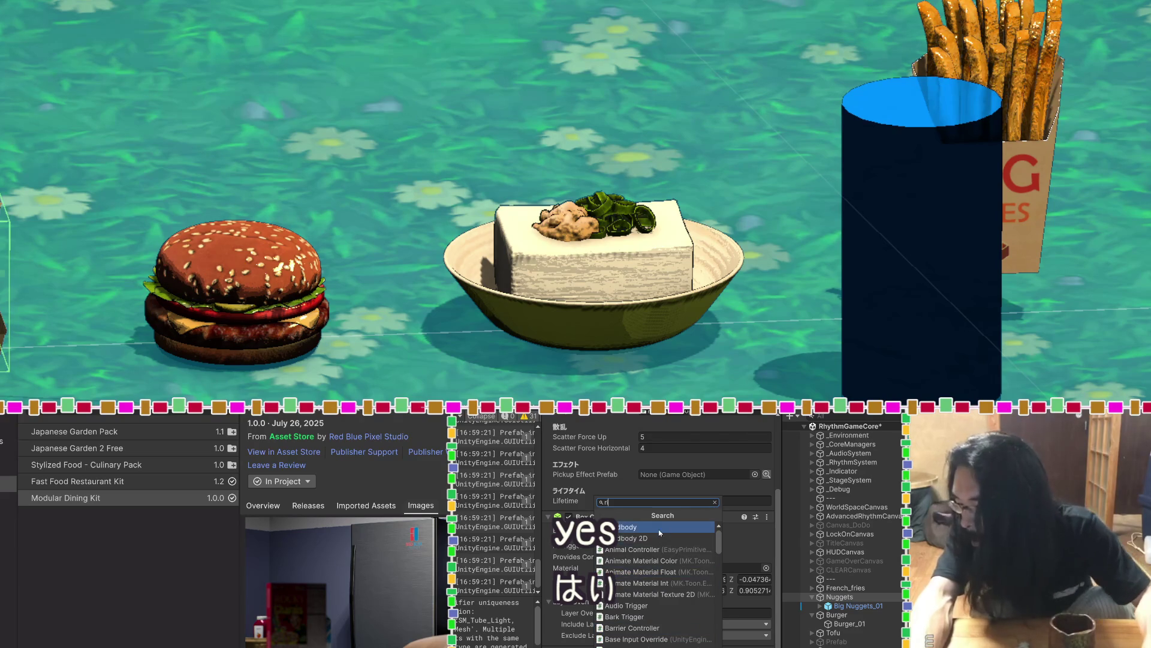
click(635, 527)
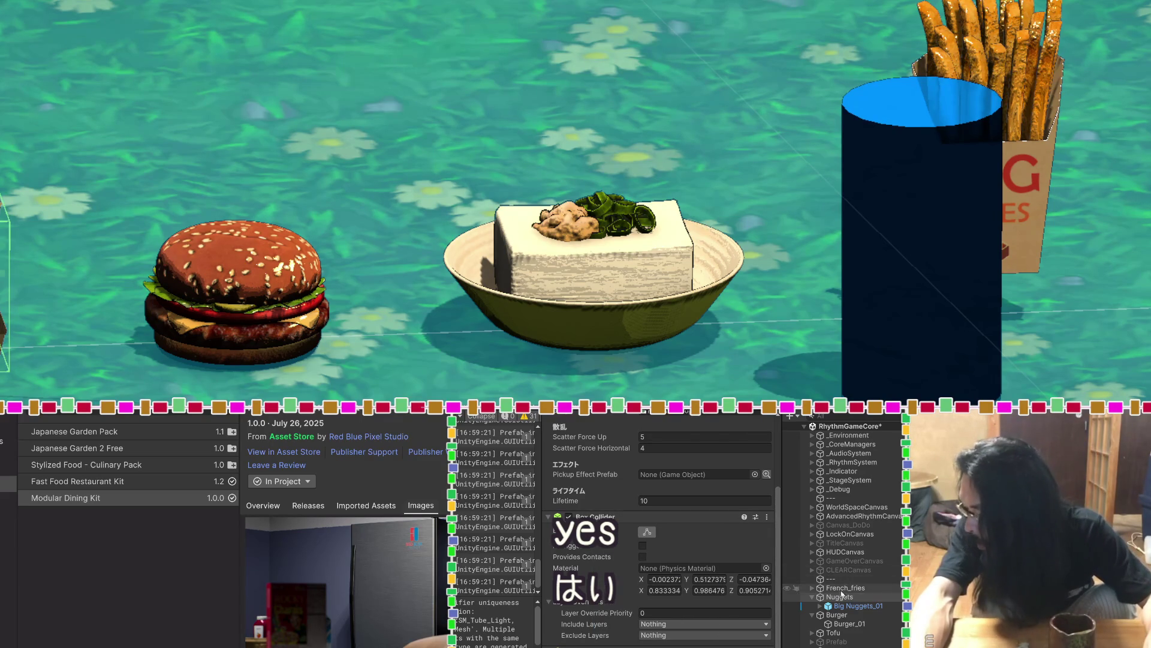
Inspect Big Nuggets_01's material, then select the Burger object
click(832, 607)
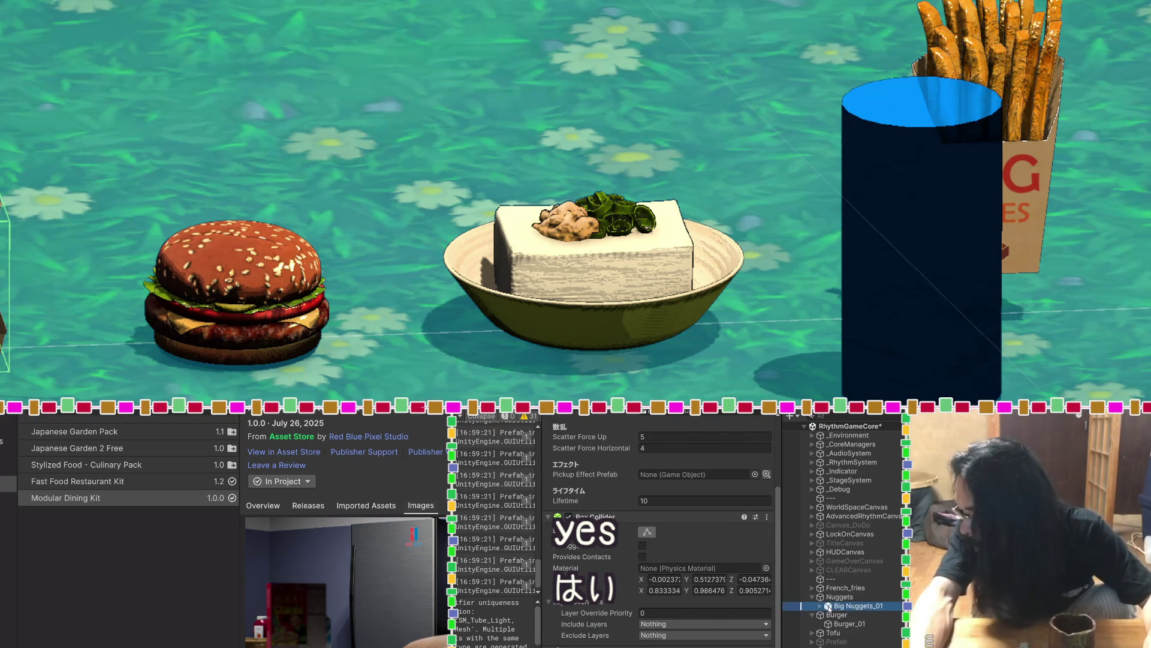
scroll(700, 567, down, 10)
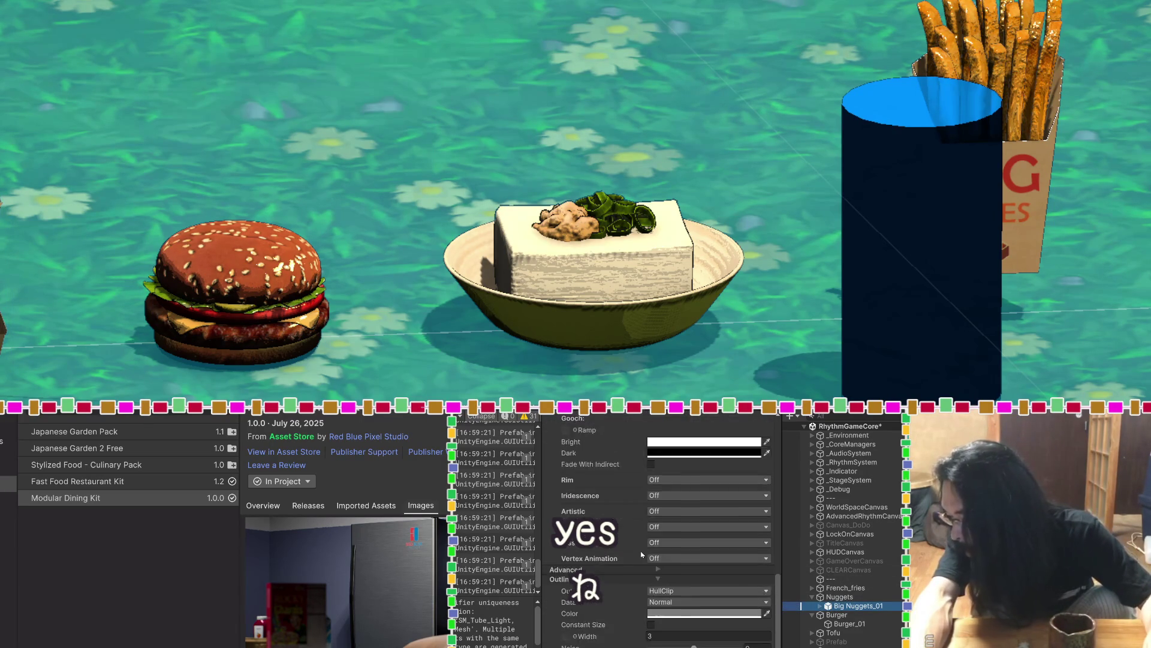
scroll(833, 624, down, 3)
click(835, 604)
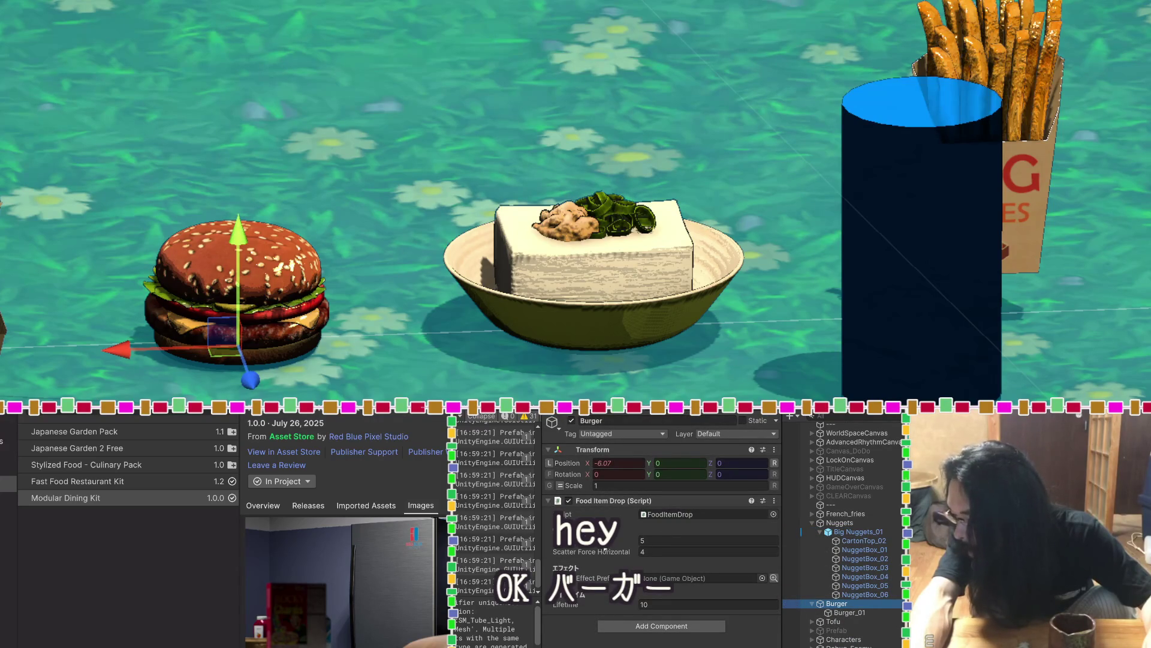
Add a Rigidbody to the Burger
click(707, 627)
text(ri)
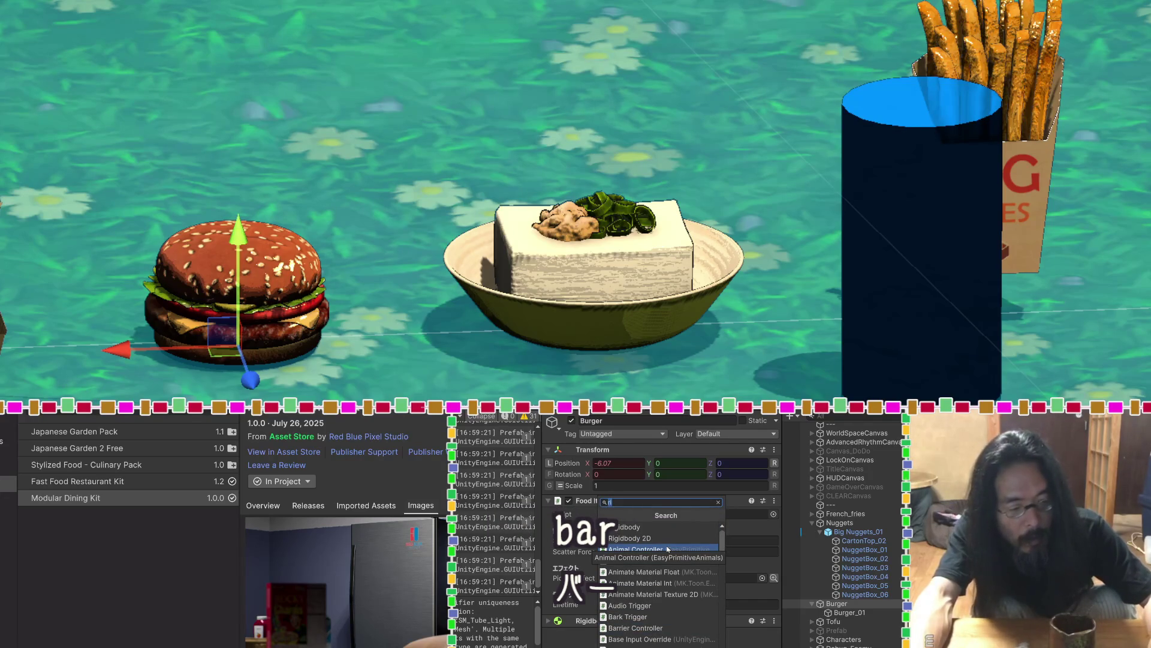
click(667, 629)
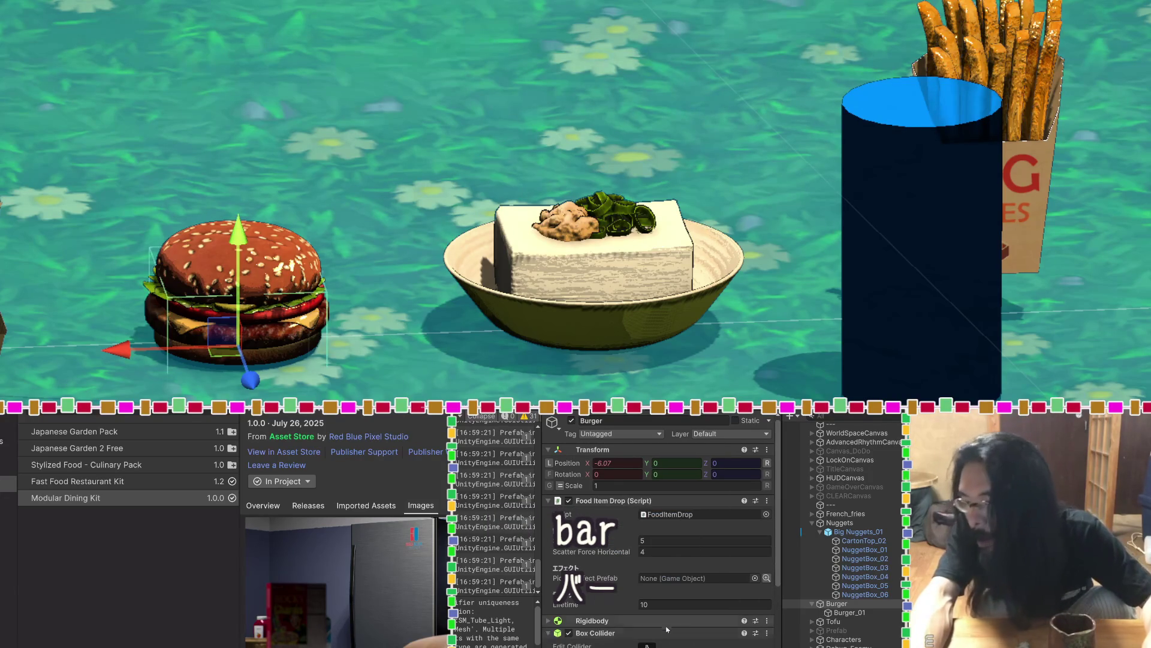
mouse_move(352, 317)
mouse_down()
mouse_move(376, 290)
mouse_move(487, 288)
mouse_up()
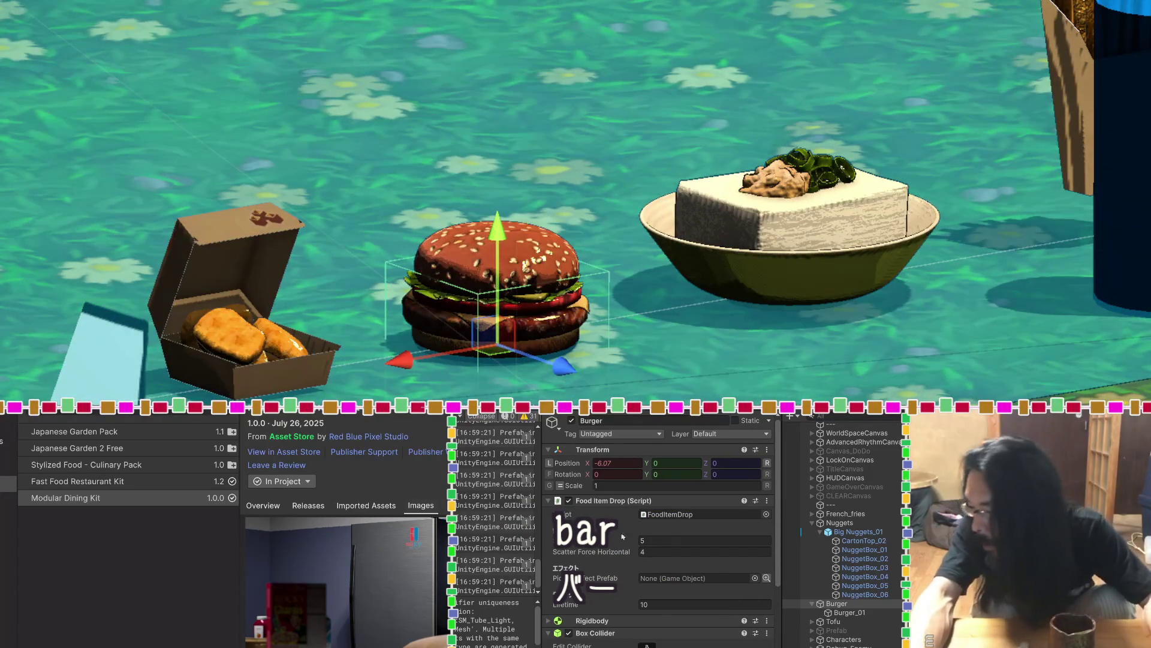
Enable Edit Collider on the Burger's Box Collider and check its bounds from several angles
click(647, 646)
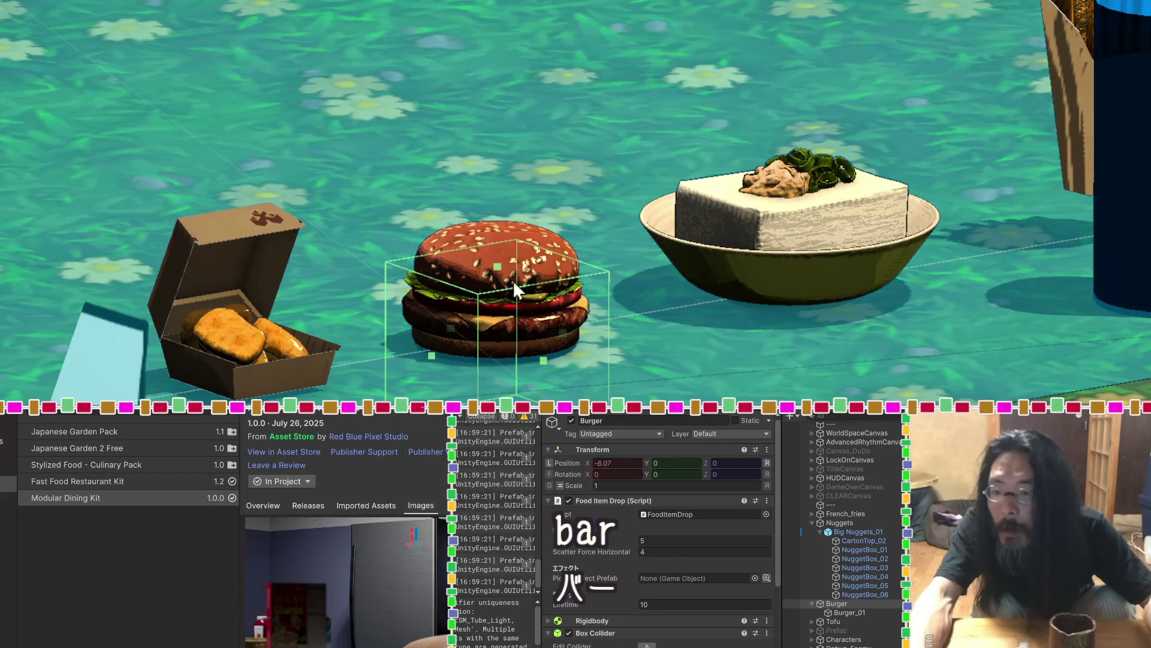
mouse_move(505, 230)
mouse_down()
mouse_move(542, 216)
mouse_move(523, 303)
mouse_move(513, 215)
mouse_move(516, 372)
mouse_move(304, 391)
mouse_move(204, 18)
mouse_move(458, 368)
mouse_move(298, 158)
mouse_move(236, 186)
mouse_move(249, 189)
mouse_up()
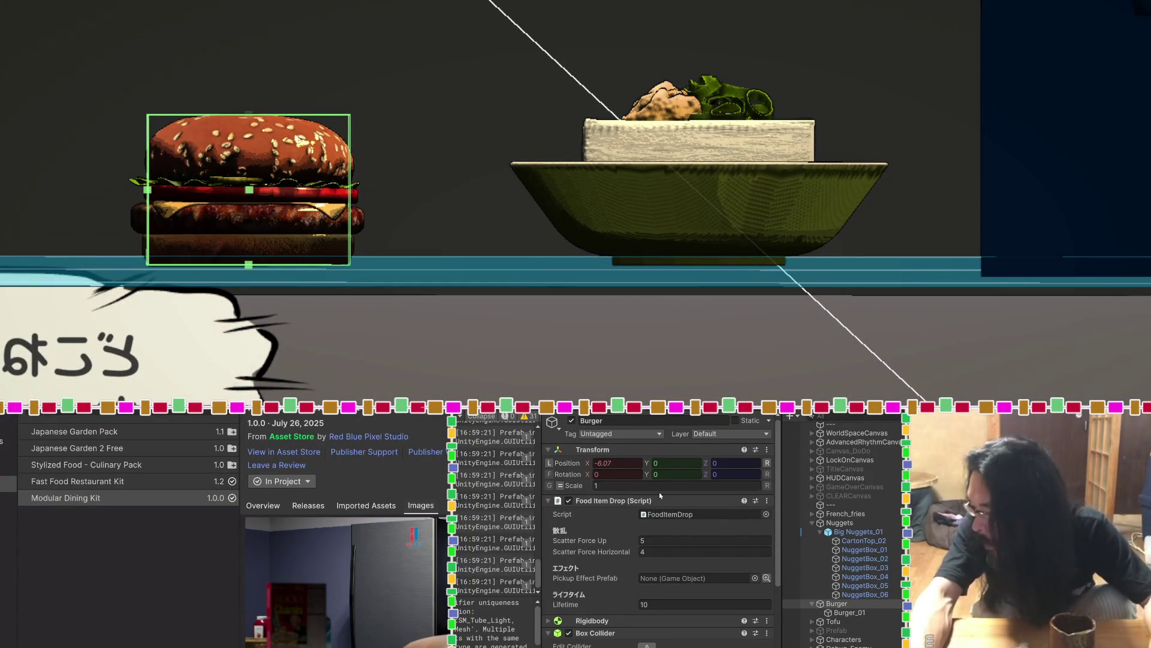
mouse_move(316, 200)
mouse_down()
mouse_move(398, 312)
mouse_move(540, 295)
mouse_up()
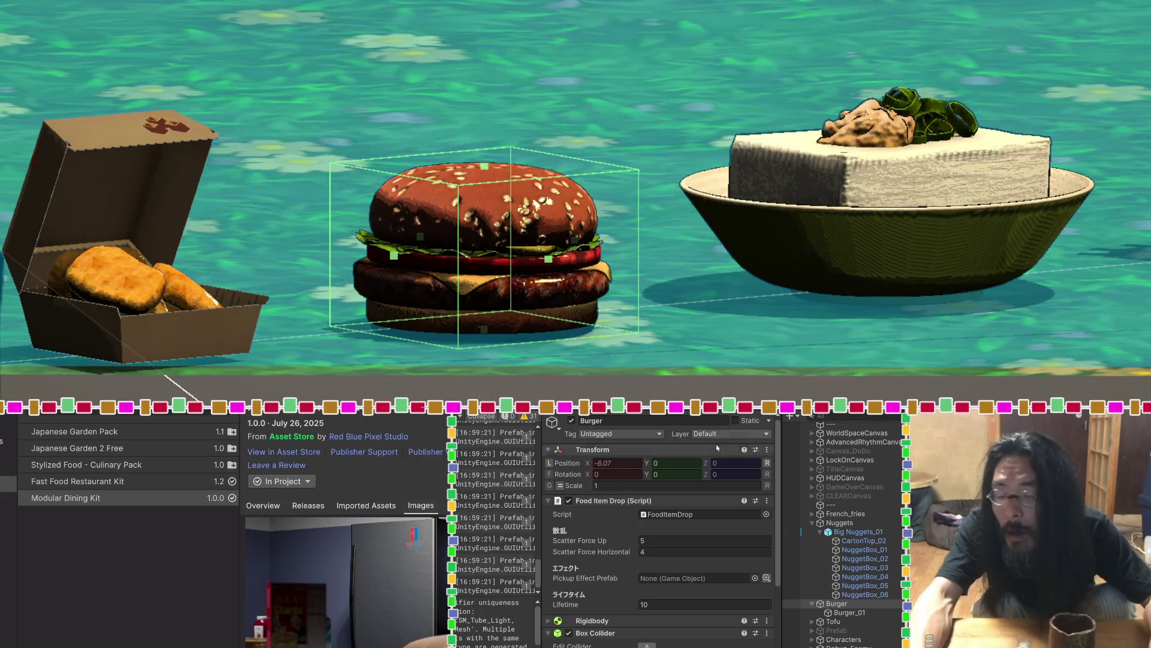
click(839, 522)
mouse_move(317, 389)
mouse_down()
mouse_move(347, 354)
mouse_move(357, 359)
mouse_move(365, 462)
mouse_up()
mouse_move(174, 335)
mouse_down()
mouse_move(142, 226)
mouse_move(172, 221)
mouse_move(201, 263)
mouse_up()
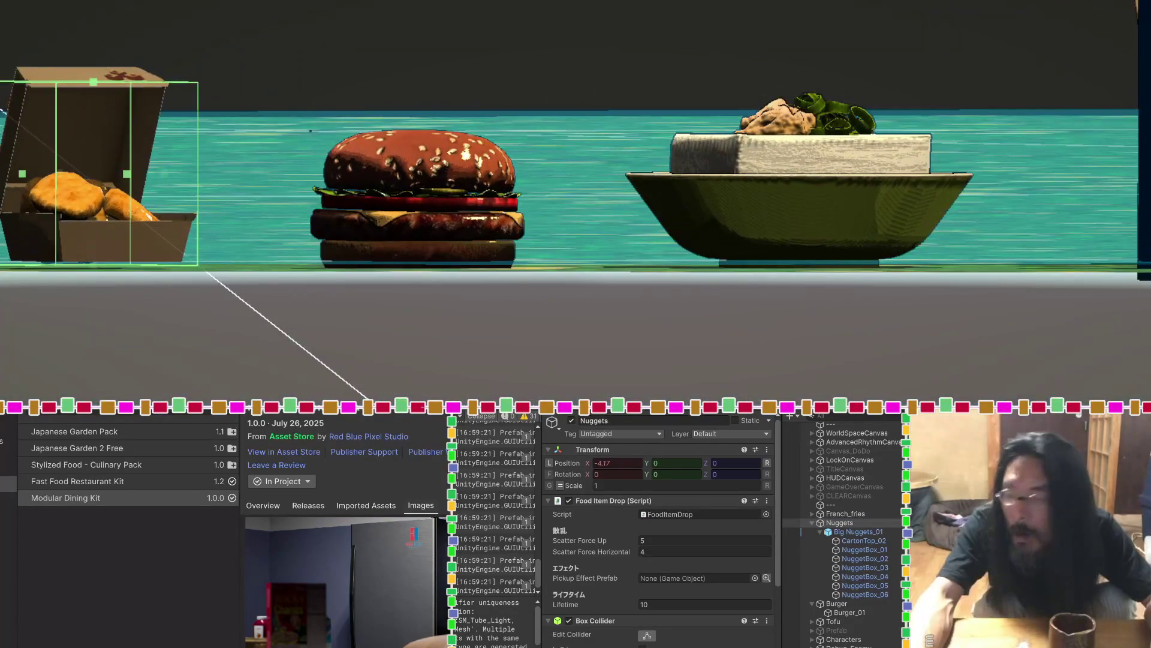
Select Big Nuggets_01 and start raising its Position Y, trying 0.01 then 0.02
click(826, 531)
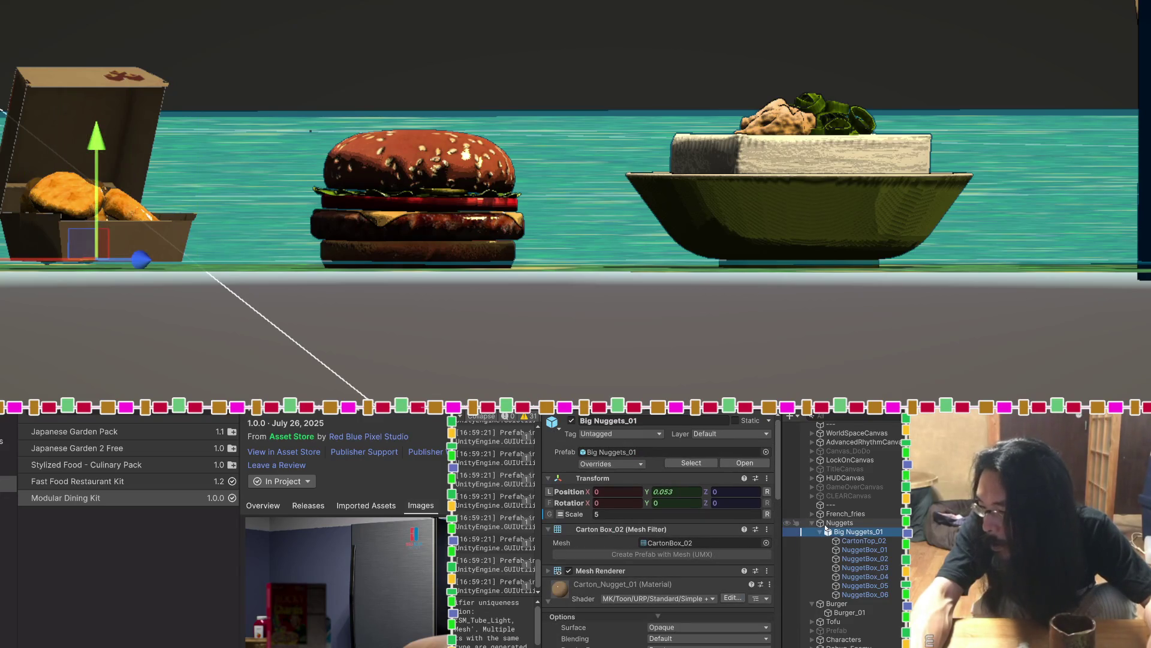
click(668, 492)
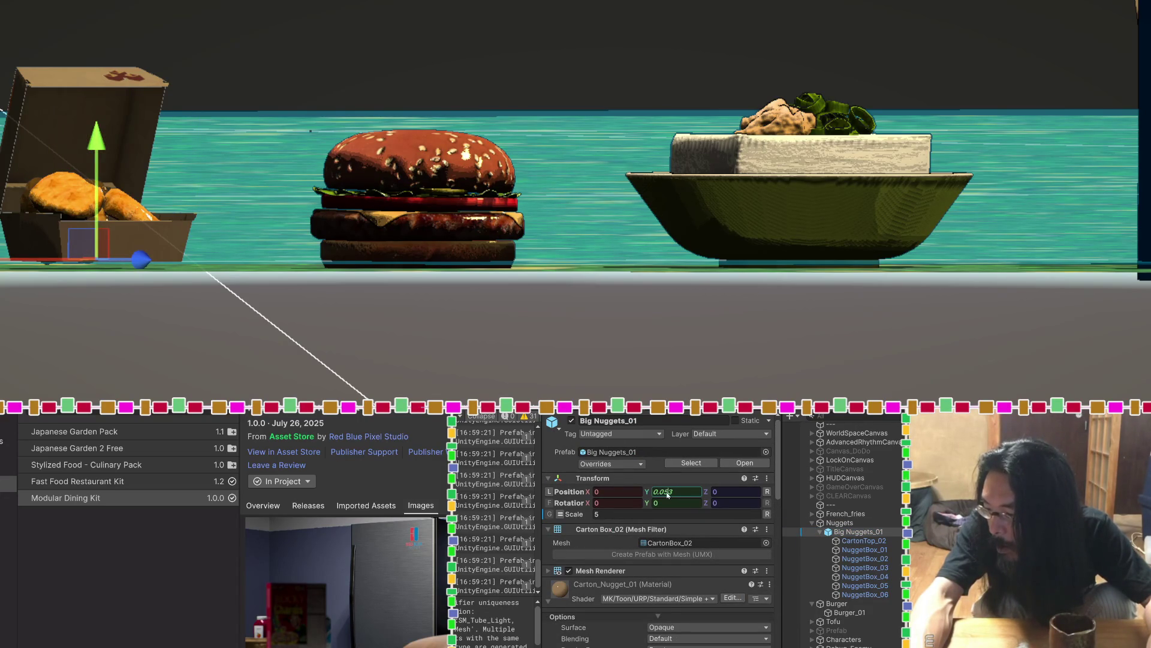
text(0.01)
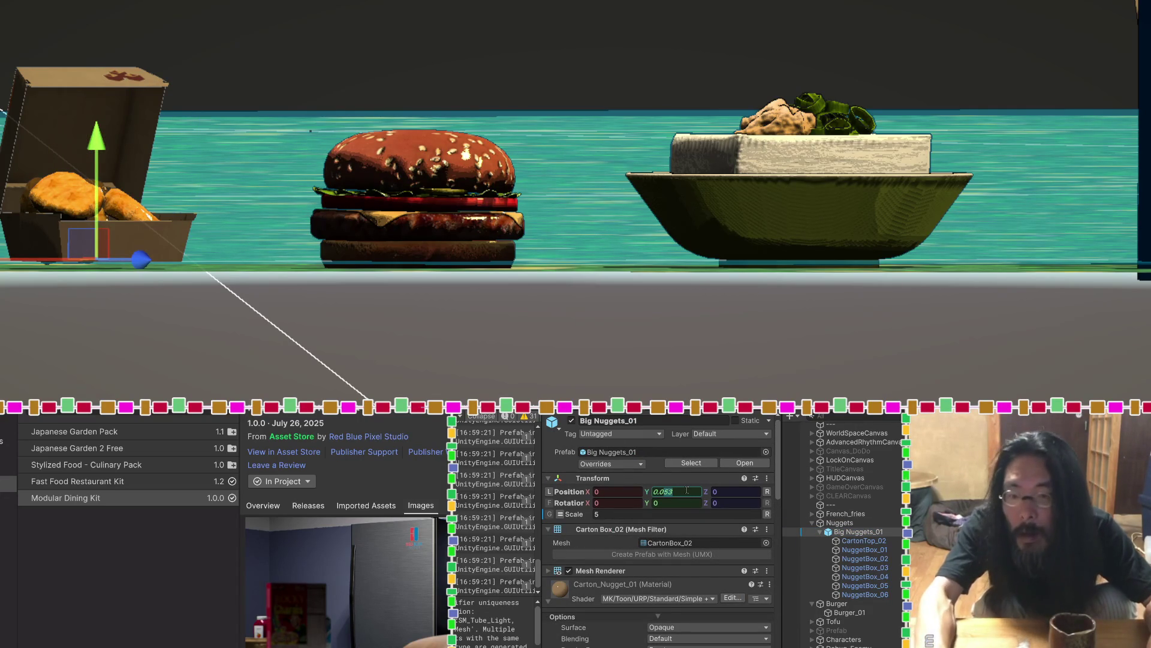
mouse_move(191, 161)
mouse_down()
mouse_move(278, 322)
mouse_move(273, 396)
mouse_up()
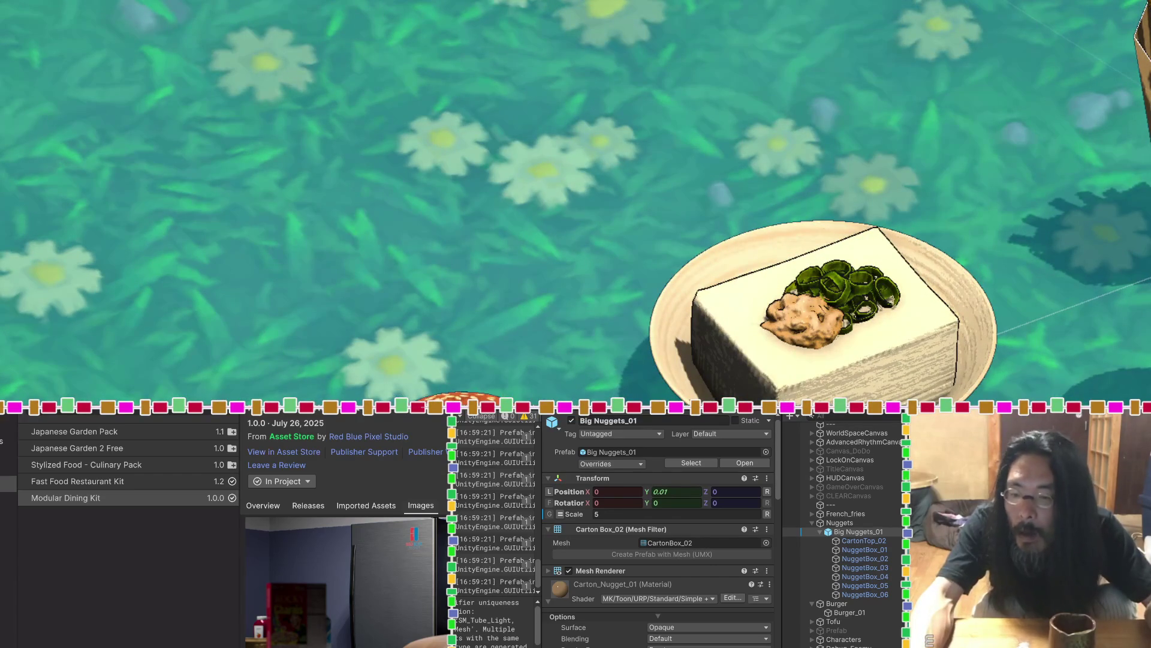
click(669, 492)
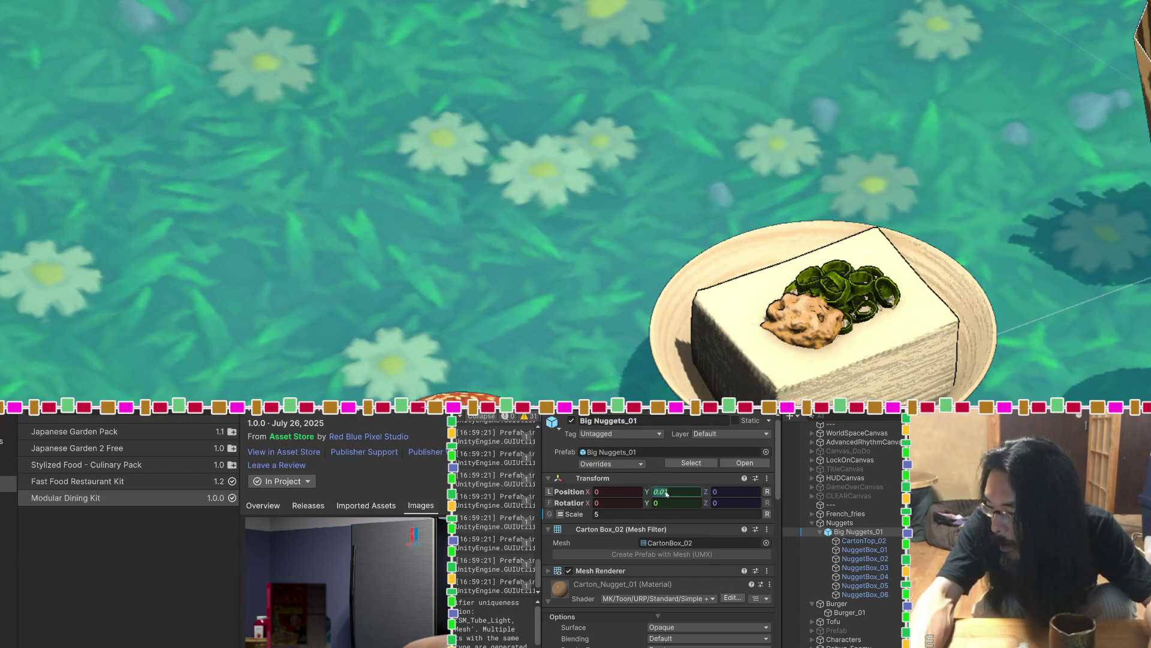
key(BackSpace)
text(2)
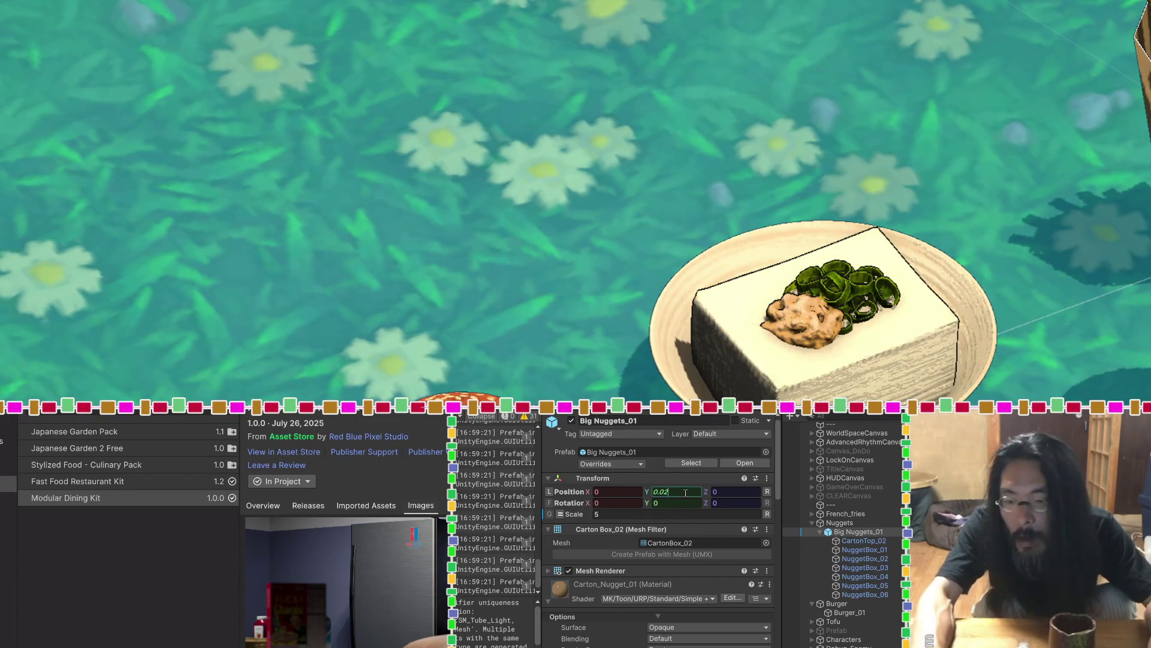
Keep adjusting Big Nuggets_01's Position Y until it settles at 0.053
key(BackSpace)
text(3)
key(BackSpace)
text(3)
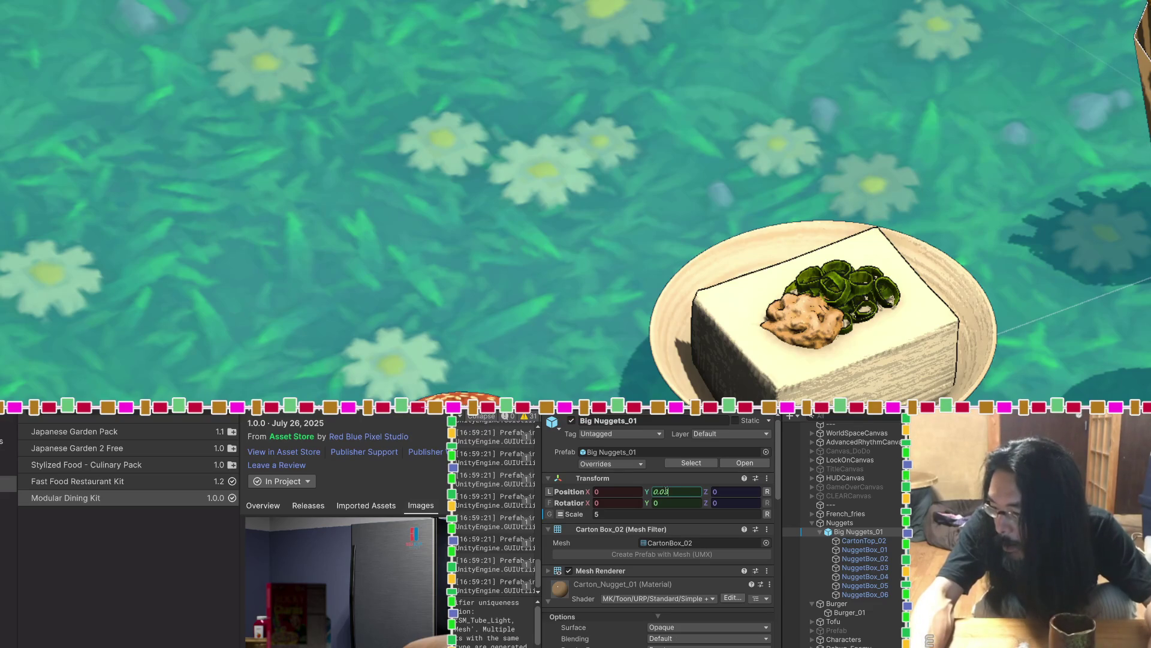
key(BackSpace)
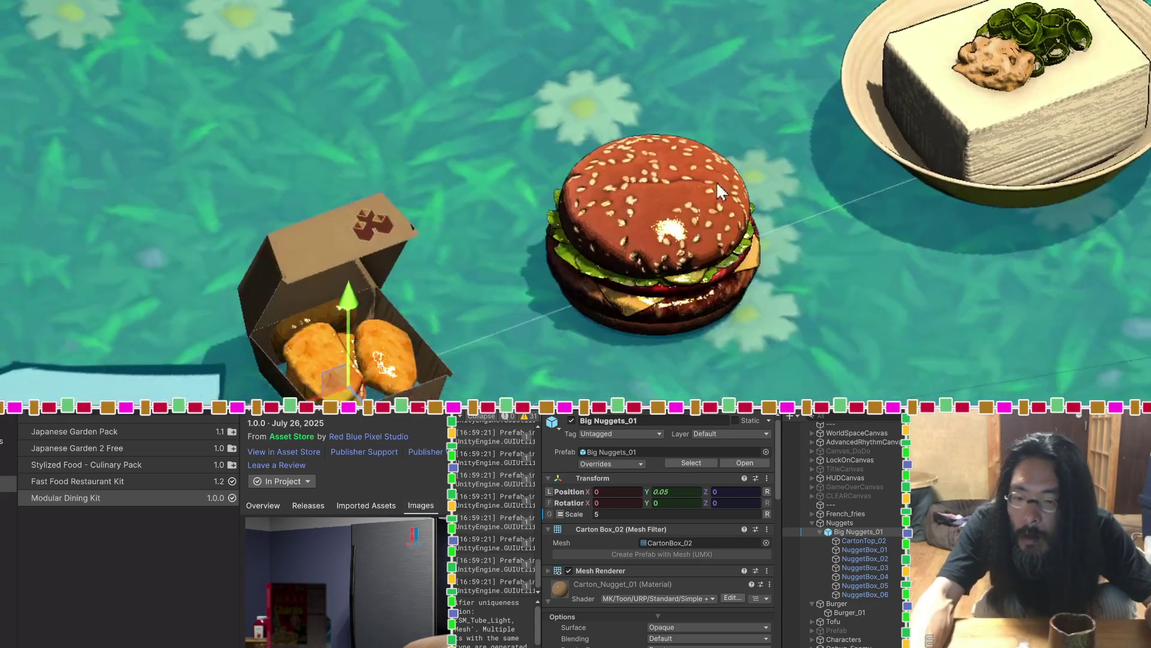
mouse_move(717, 183)
mouse_down()
mouse_move(450, 366)
mouse_move(430, 393)
mouse_up()
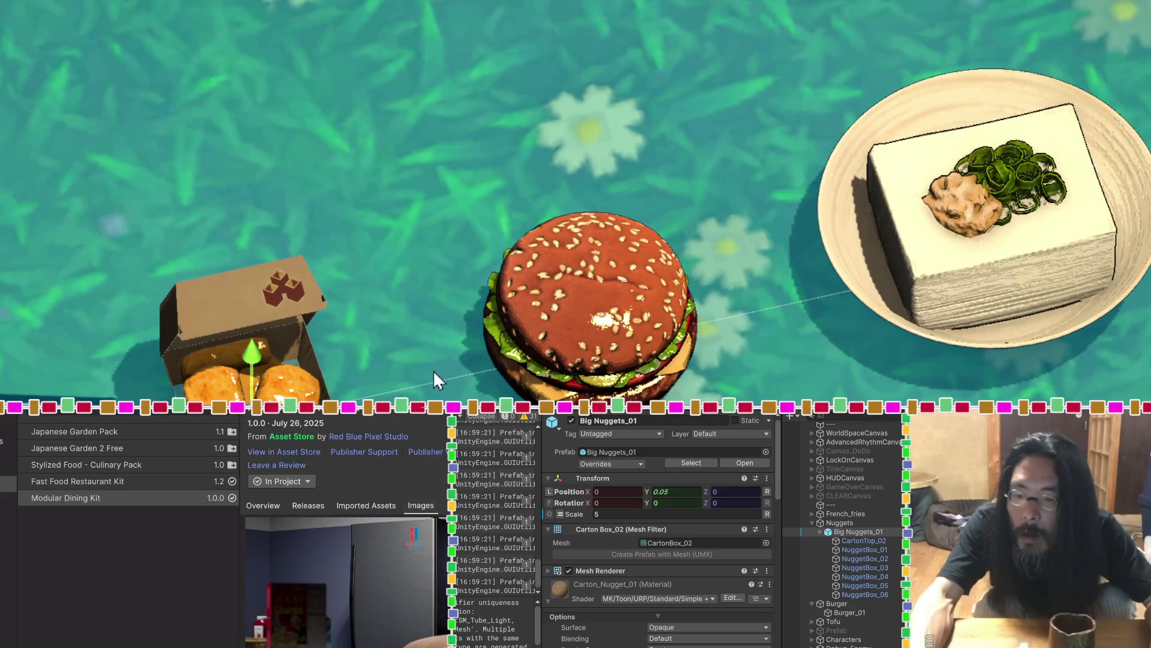
click(675, 493)
text(3)
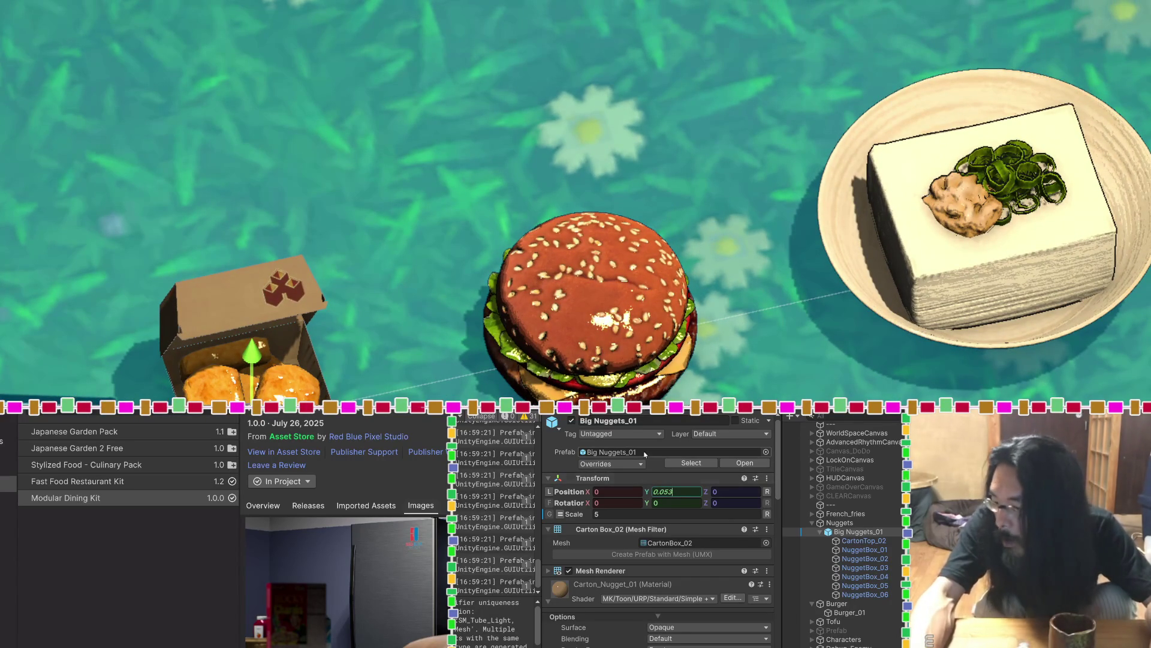
drag(129, 259, 129, 186)
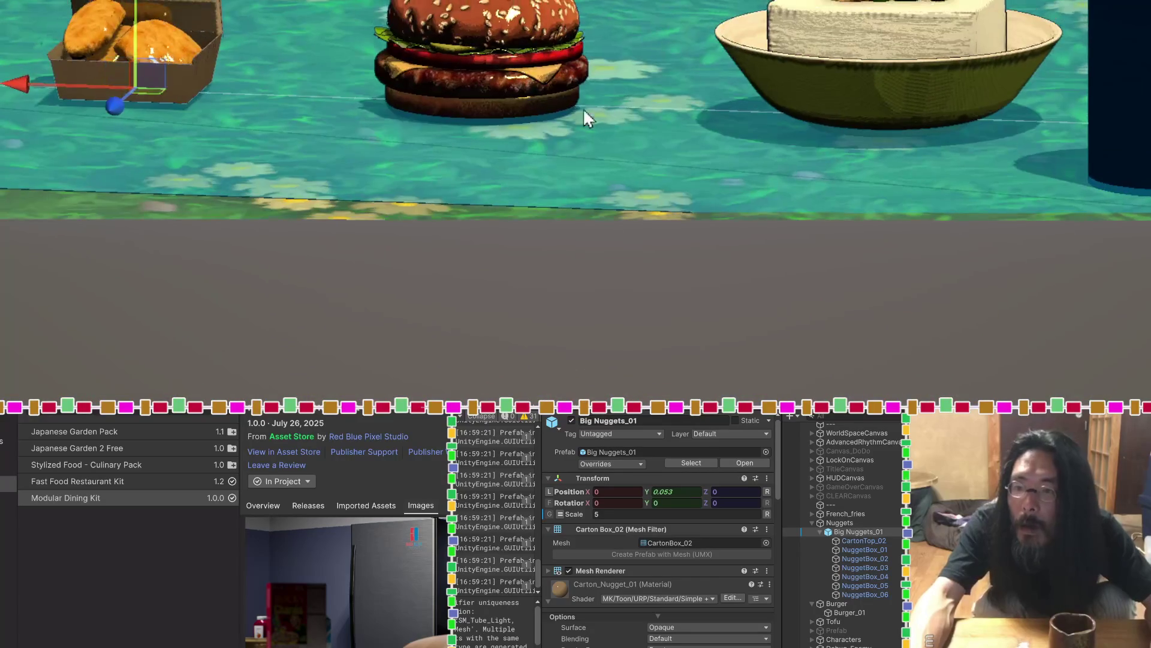
Select and frame Burger_01, then drag it up to Position Y 0.029
click(542, 60)
key(f)
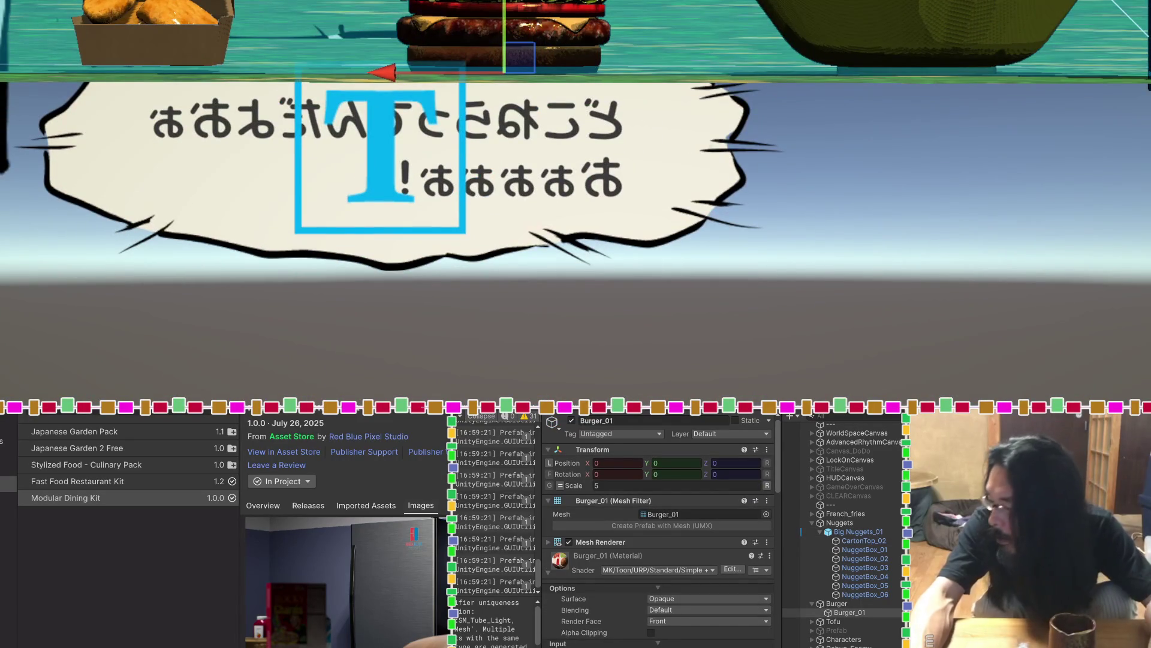
click(831, 612)
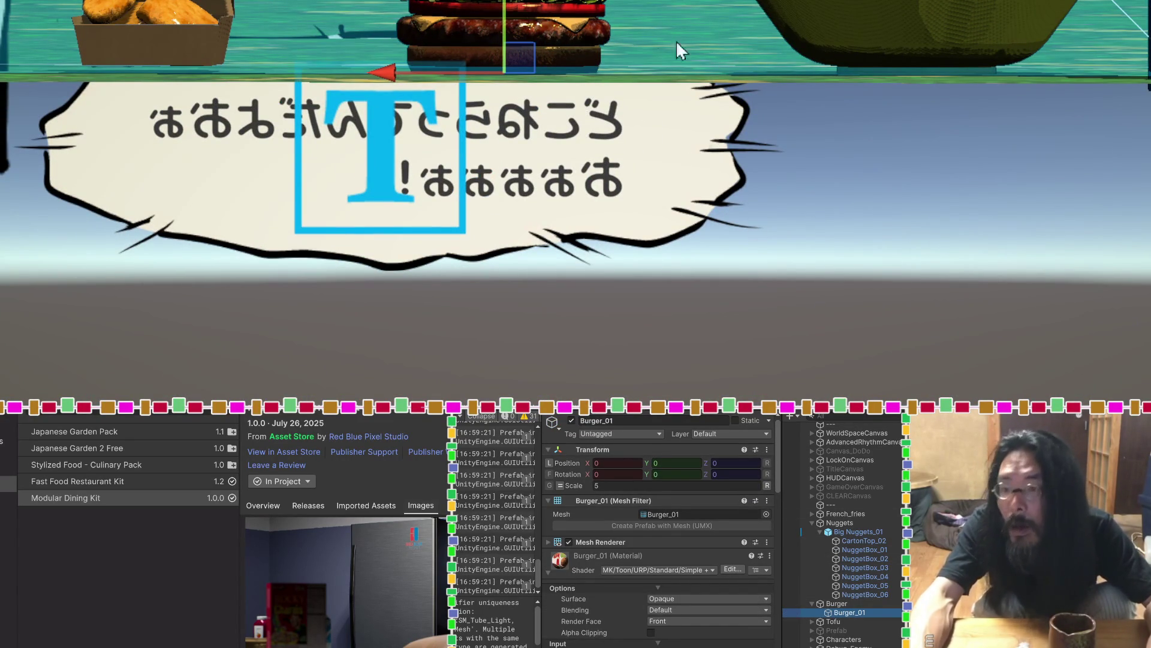
drag(503, 54, 504, 49)
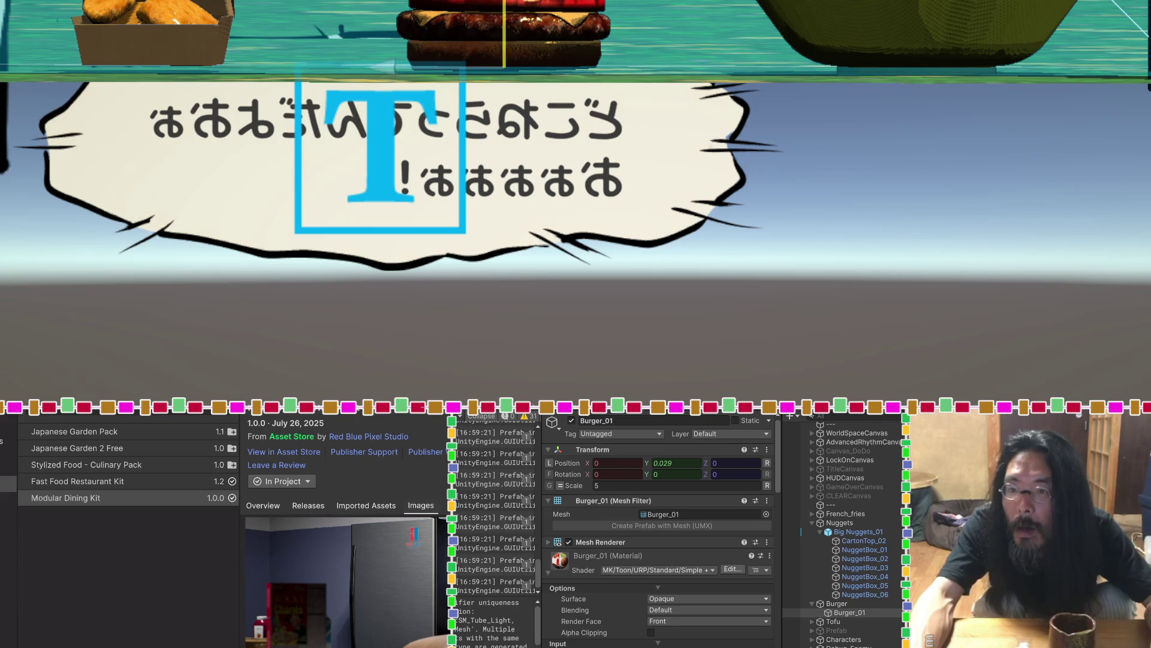
mouse_move(666, 33)
mouse_down()
mouse_move(832, 6)
mouse_move(832, 198)
mouse_move(846, 226)
mouse_move(690, 168)
mouse_move(570, 103)
mouse_move(560, 26)
mouse_move(583, 250)
mouse_move(995, 275)
mouse_up()
click(998, 264)
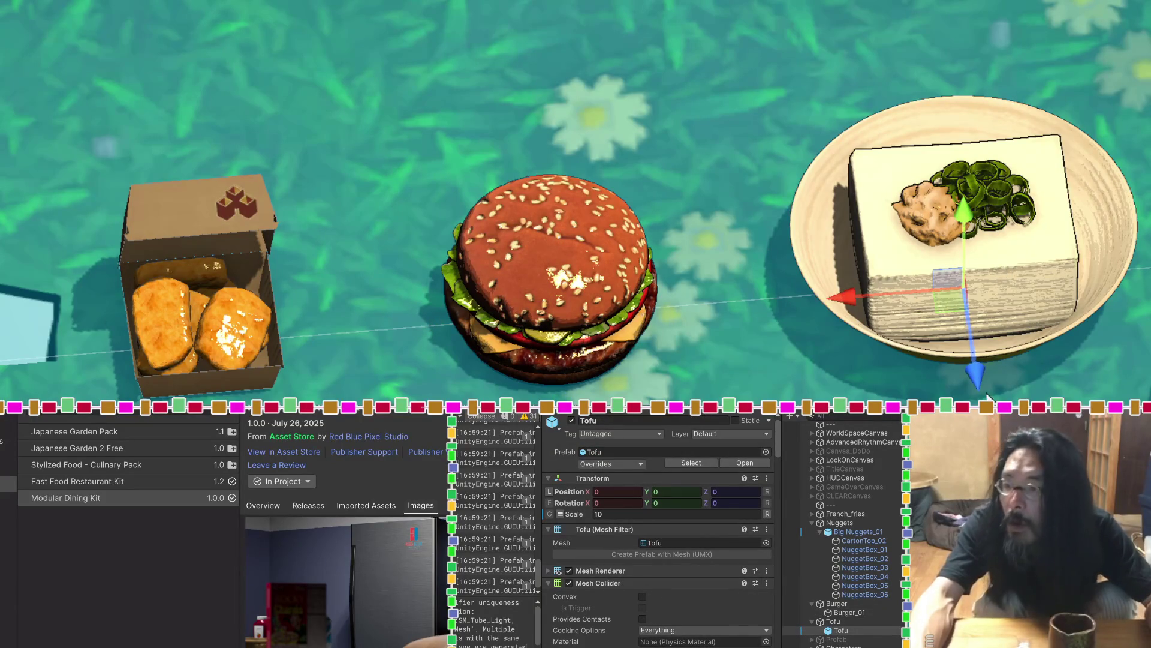
Remove the Mesh Collider component from Tofu
scroll(780, 360, down, 2)
scroll(623, 590, down, 10)
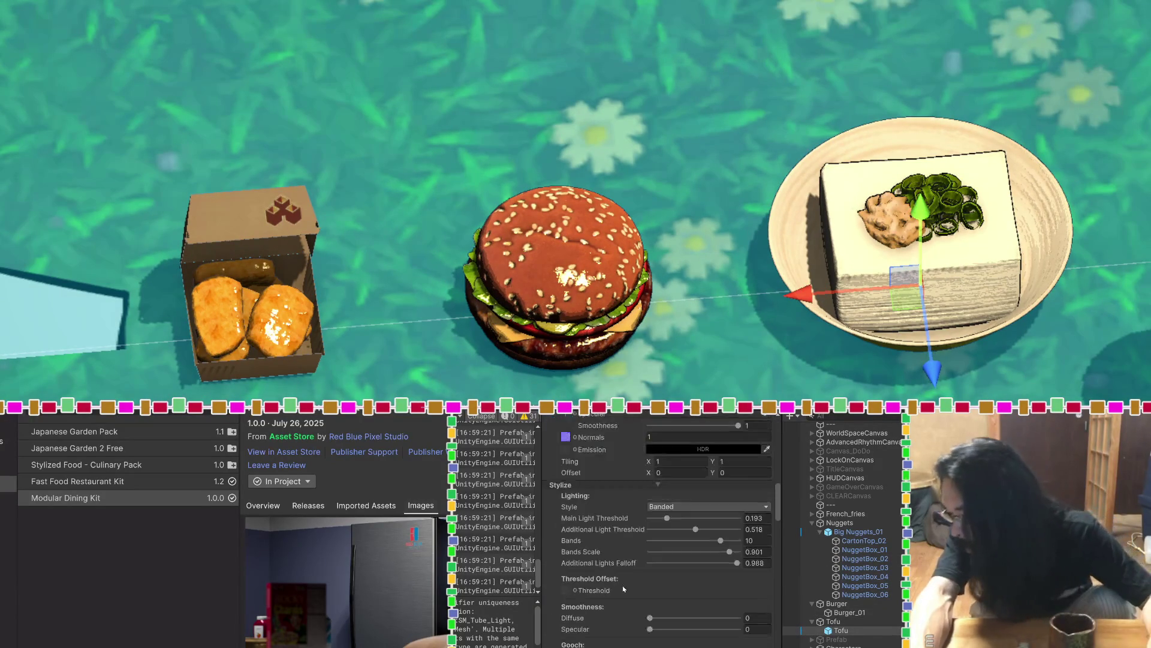
scroll(625, 583, up, 4)
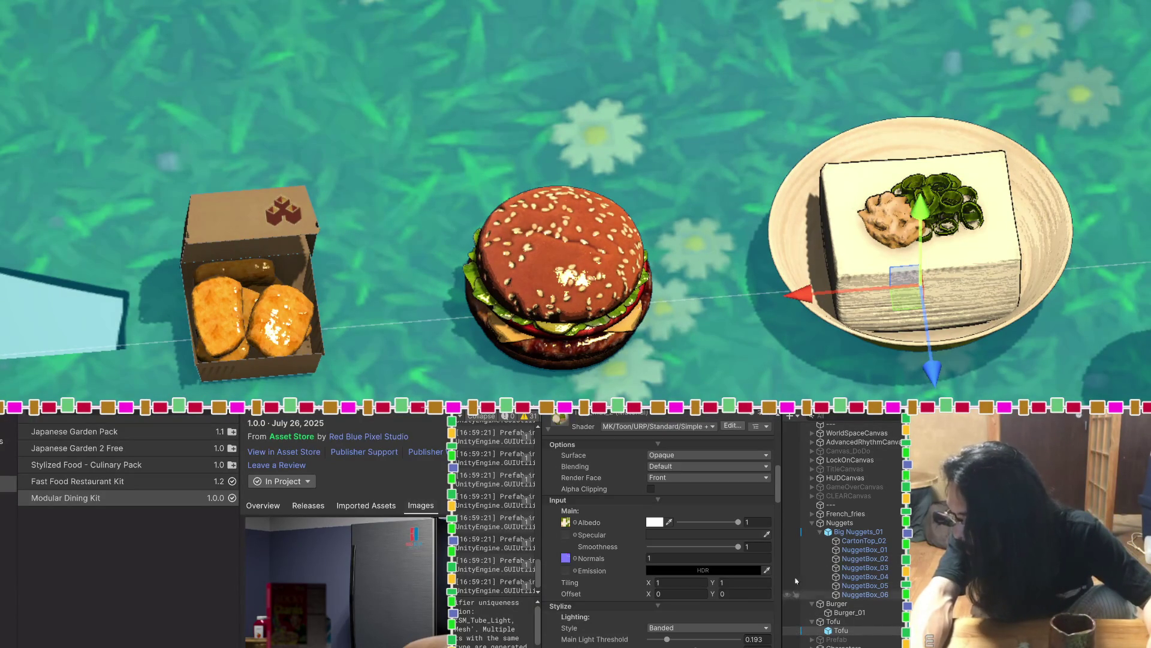
scroll(739, 557, up, 10)
click(768, 528)
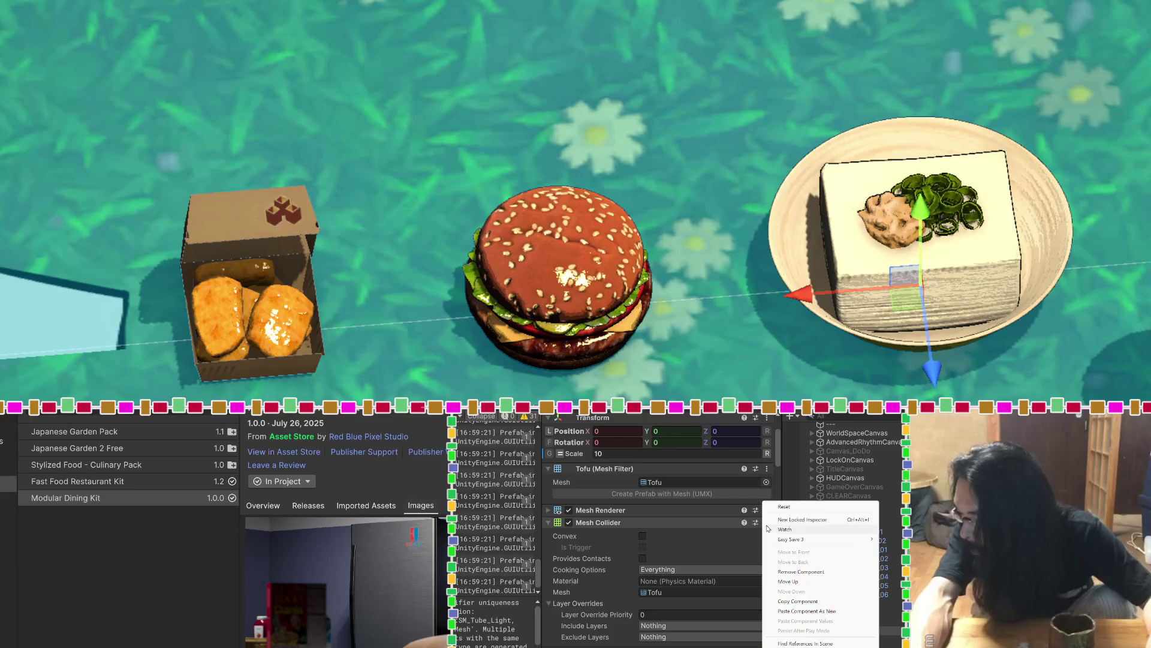
click(794, 573)
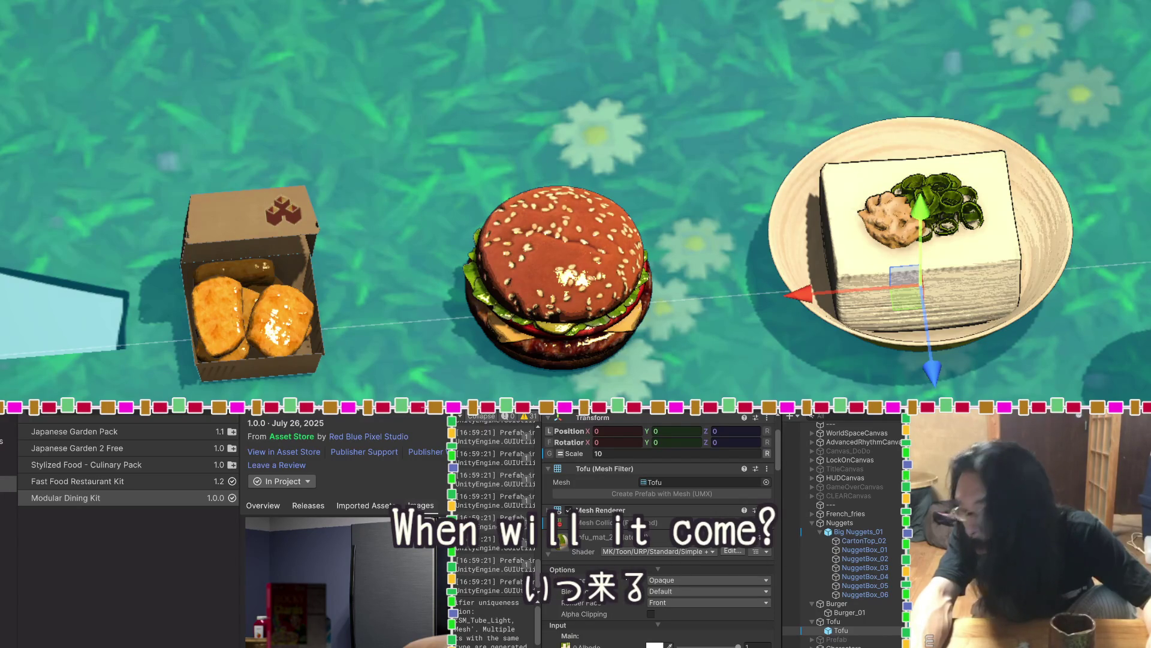
Set Tofu's outline colour to dark grey 3D3D3D
scroll(660, 528, down, 10)
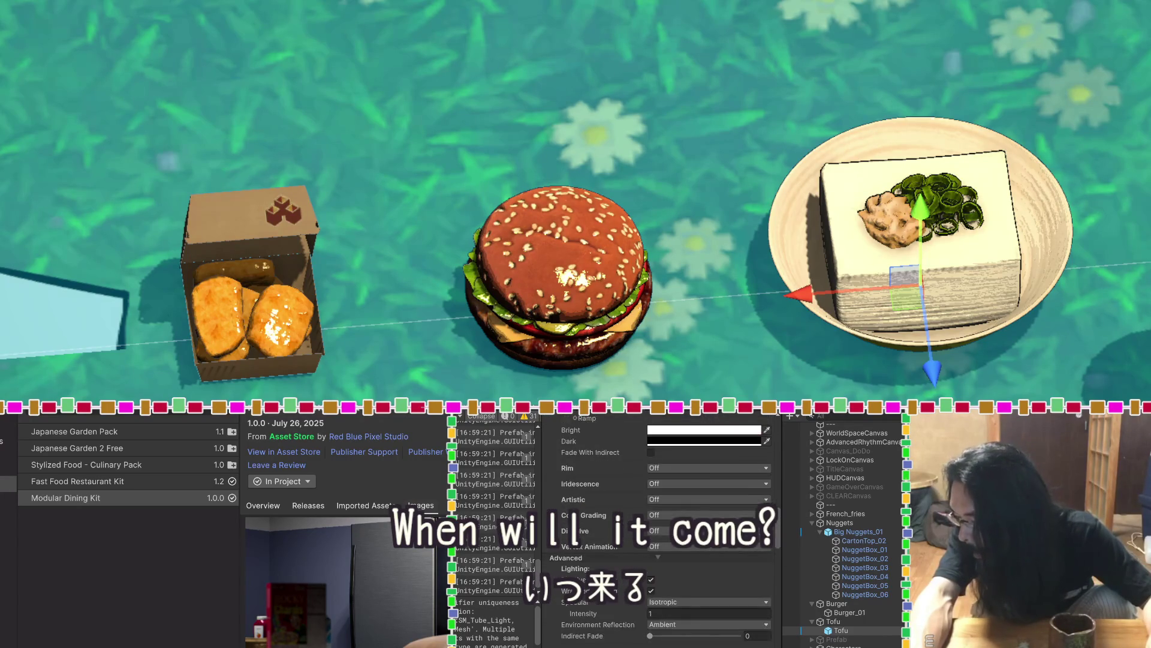
scroll(653, 521, down, 5)
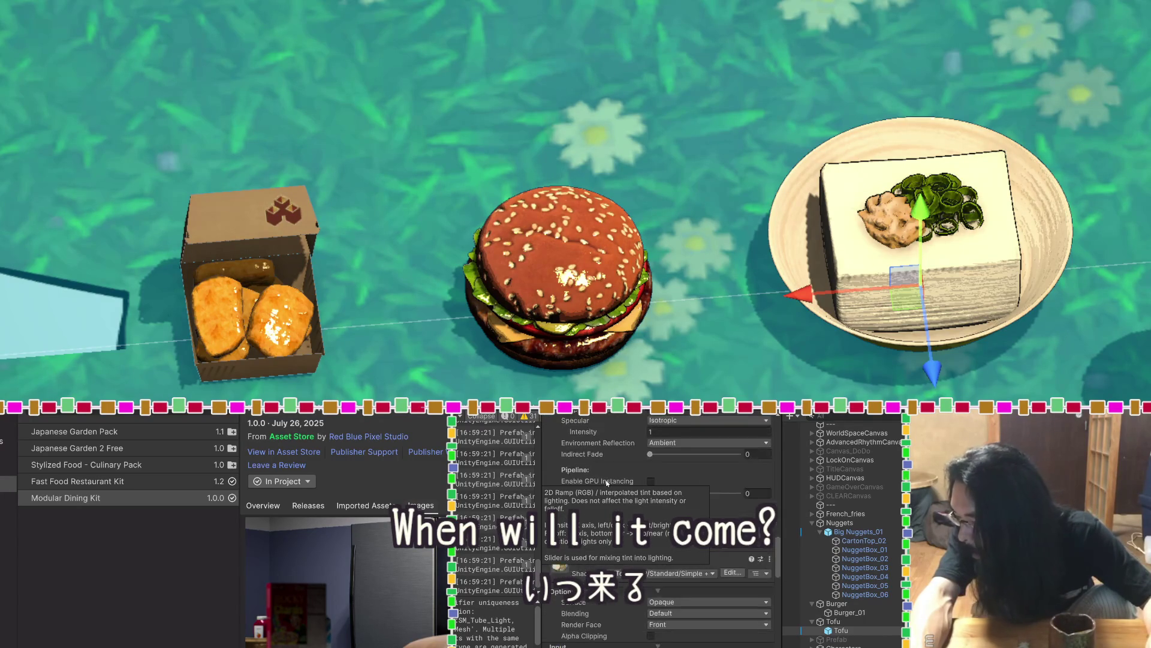
scroll(654, 554, down, 3)
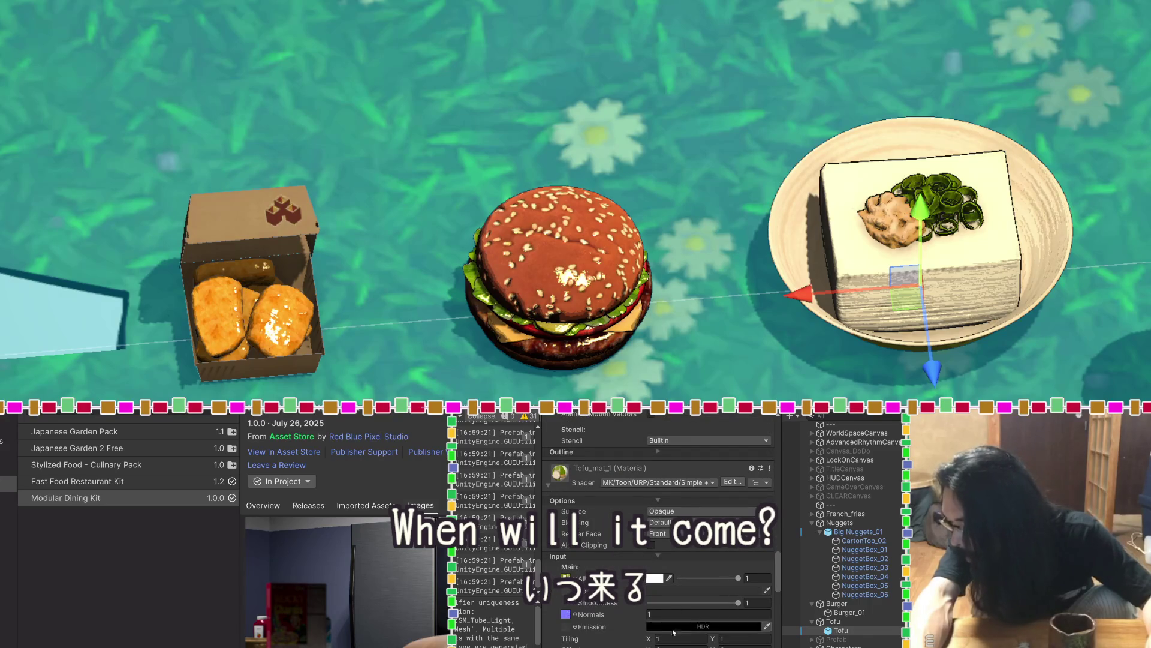
scroll(624, 606, down, 10)
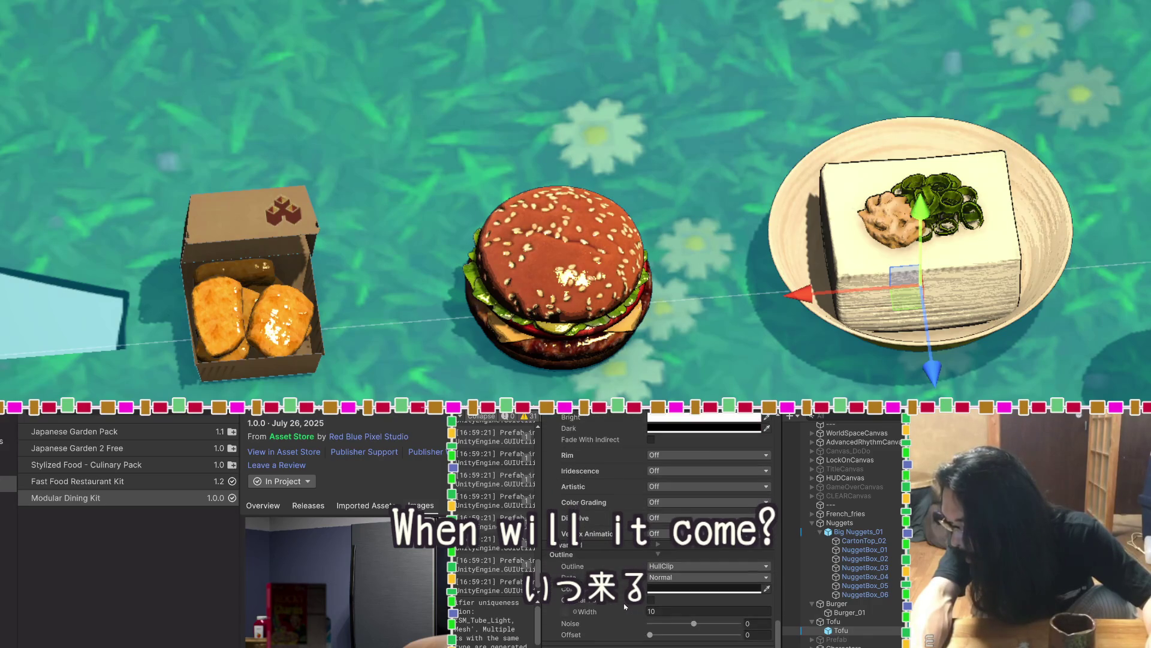
click(672, 592)
mouse_move(710, 489)
mouse_down()
mouse_move(714, 455)
mouse_move(708, 483)
mouse_up()
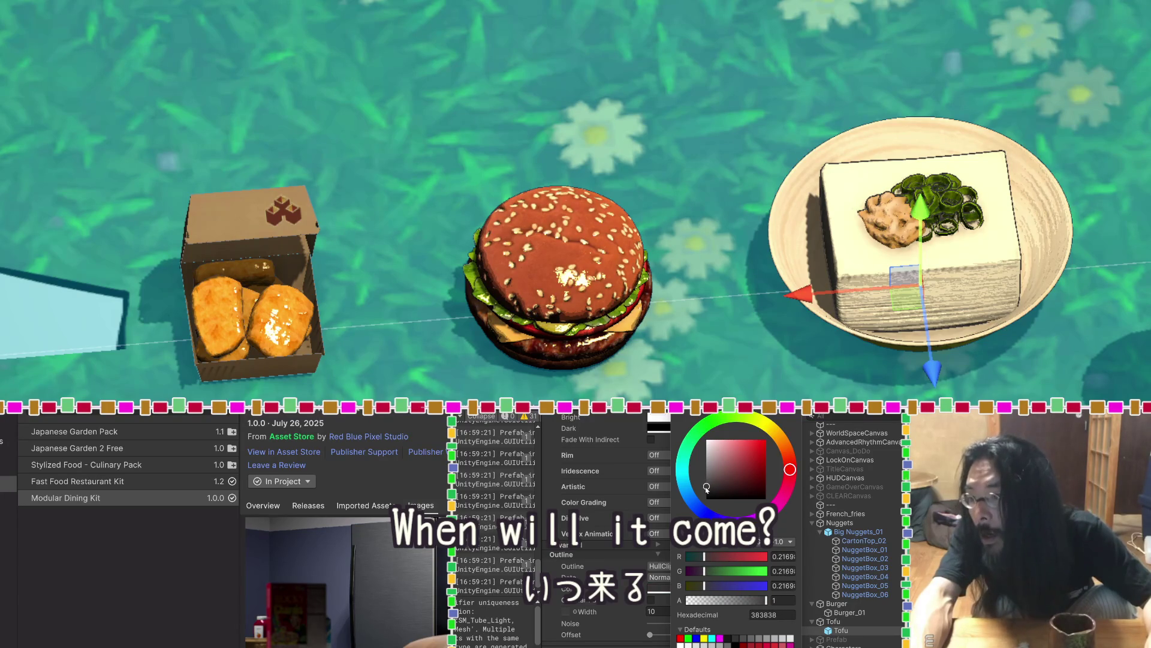
drag(709, 487, 708, 488)
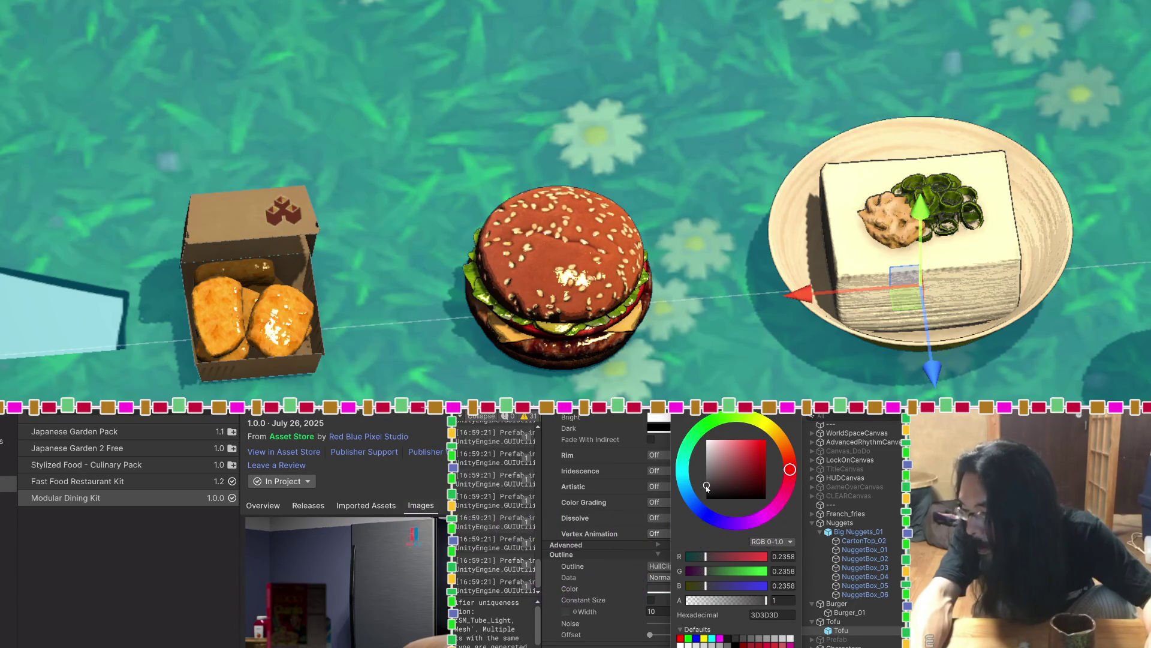
click(659, 365)
Shrink Tofu's scale from 10 to 8
mouse_move(659, 366)
mouse_down()
mouse_move(701, 332)
mouse_move(678, 318)
mouse_move(541, 313)
mouse_up()
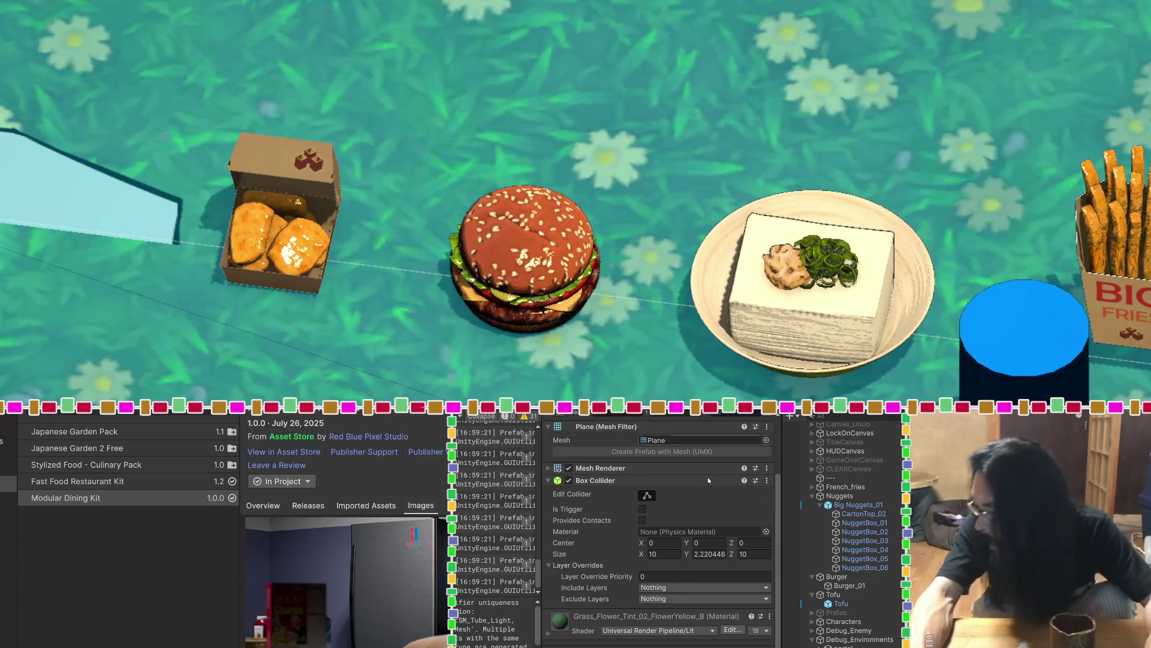
click(864, 604)
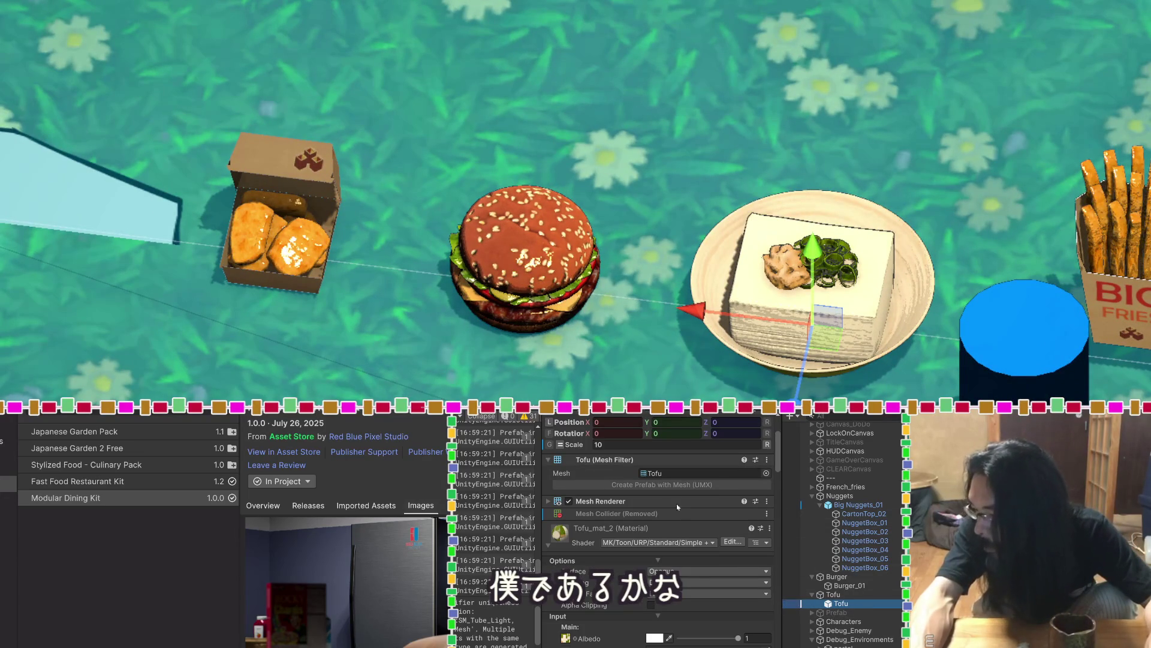
scroll(612, 487, up, 3)
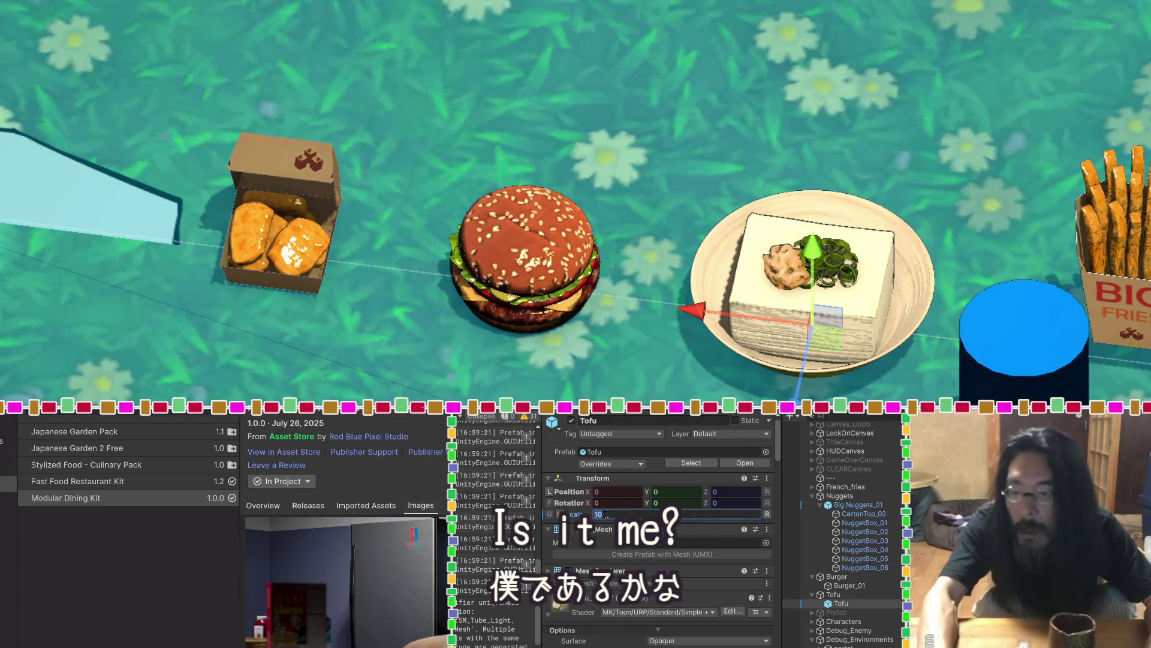
text(8)
drag(773, 390, 594, 144)
click(1018, 183)
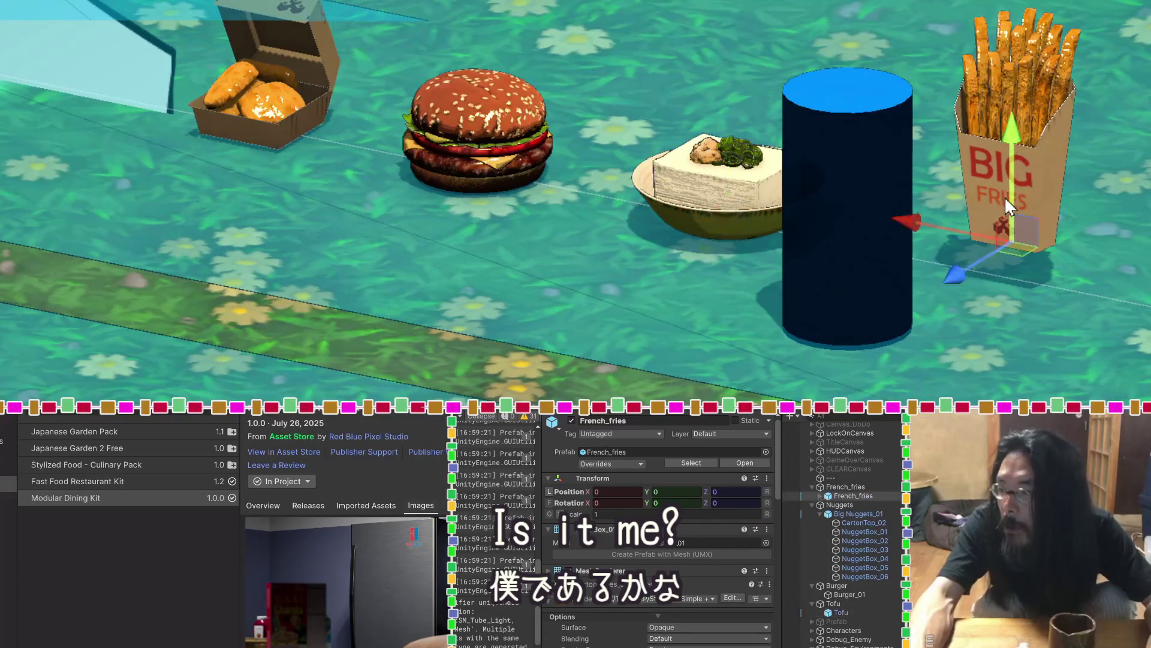
Enter 0 as the French_fries object's height
click(848, 487)
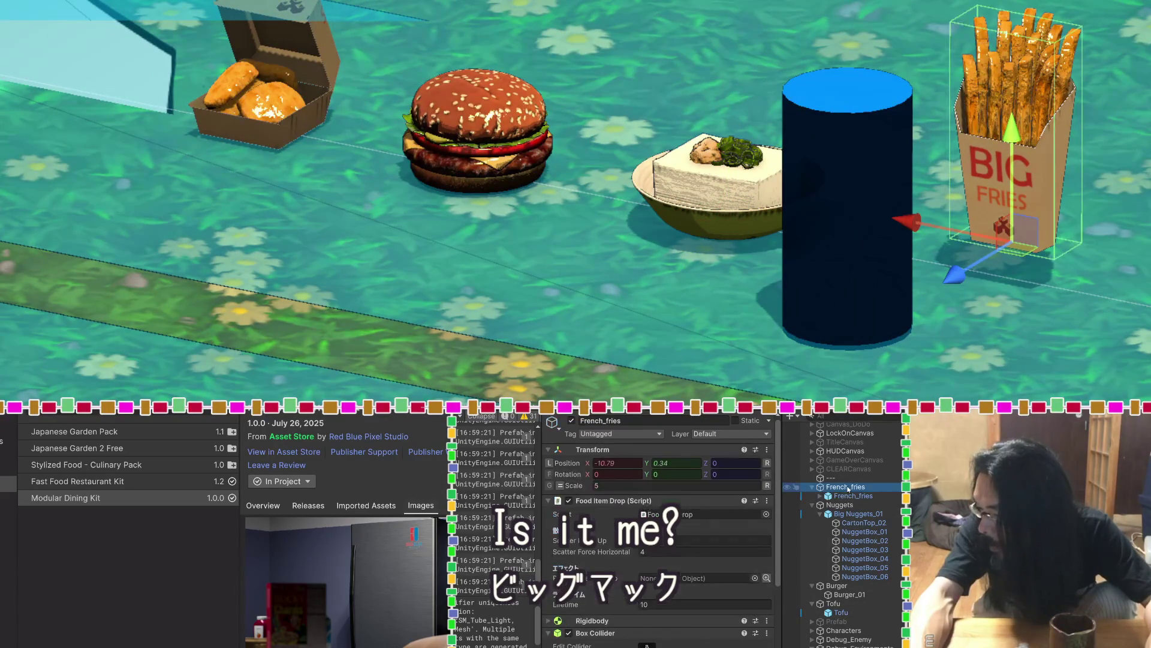
text(0)
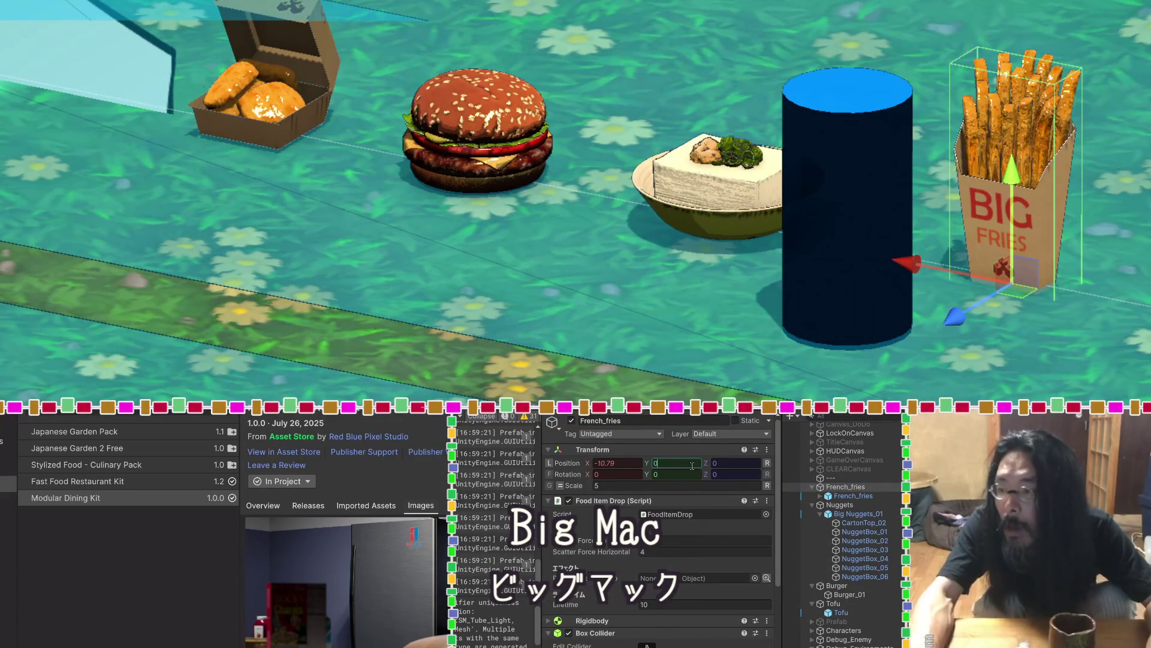
key(Return)
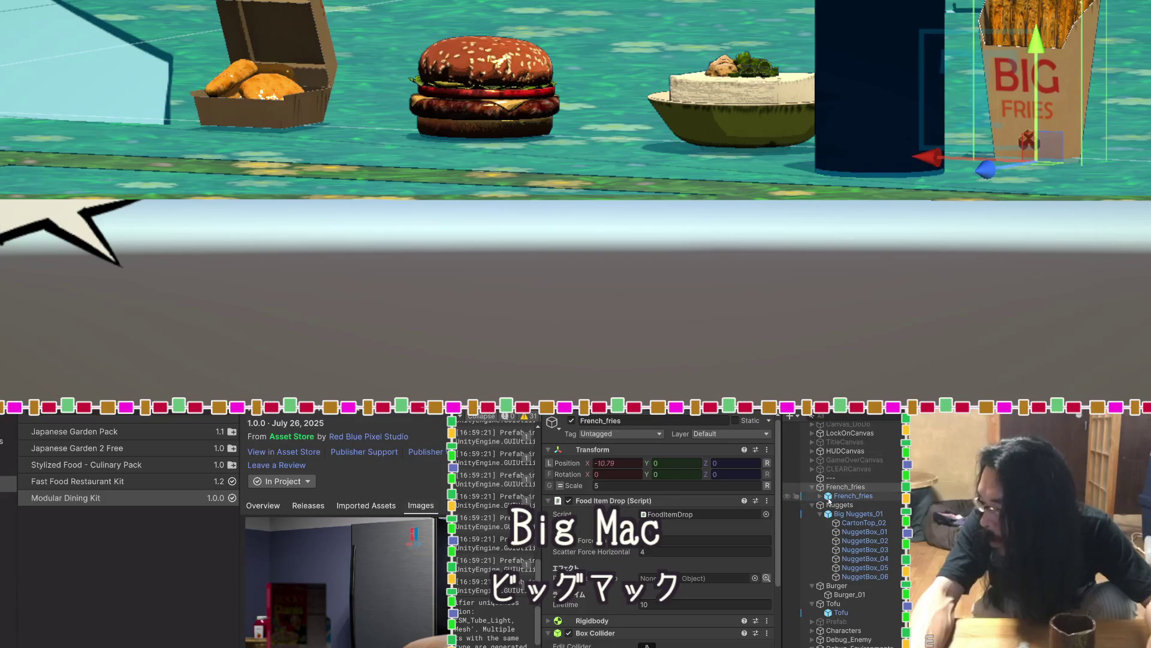
Undo a stray fries nudge and show the French_fries parent's script, rigidbody and box collider
click(854, 495)
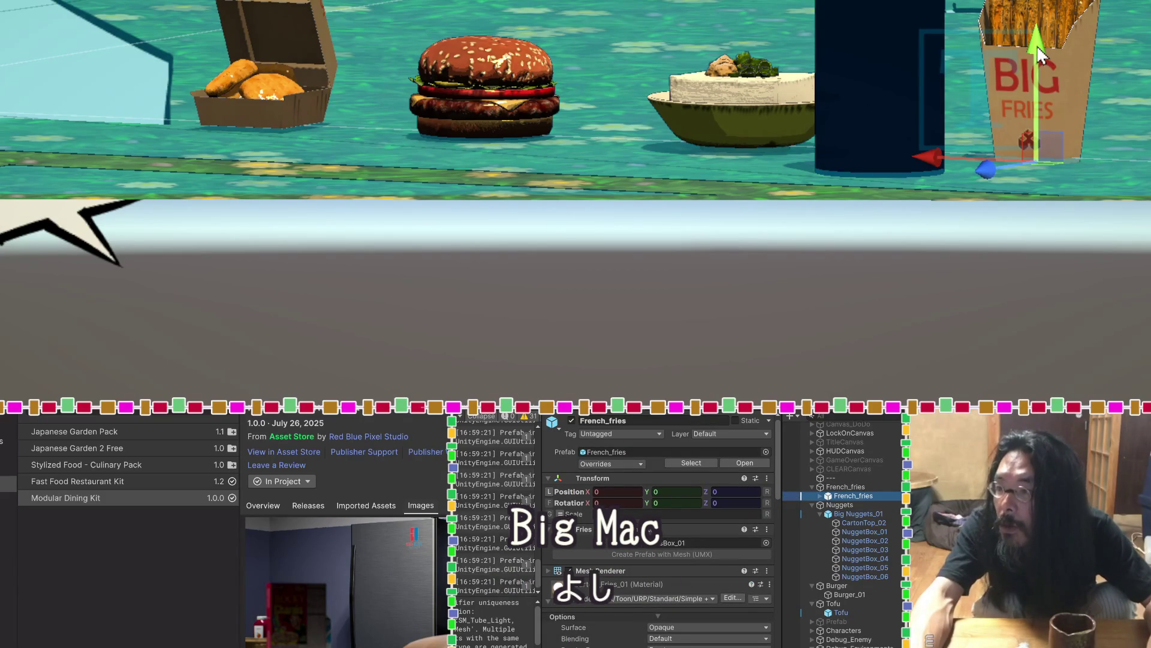
drag(1038, 48, 1039, 45)
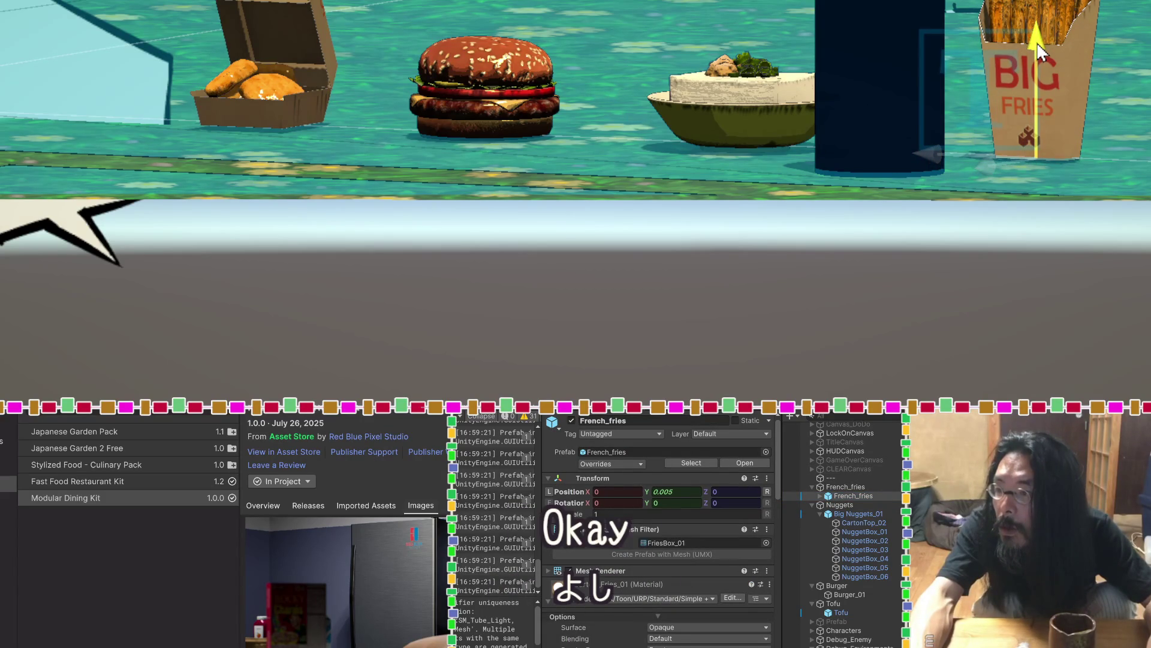
key(ctrl+z)
drag(1110, 80, 1113, 419)
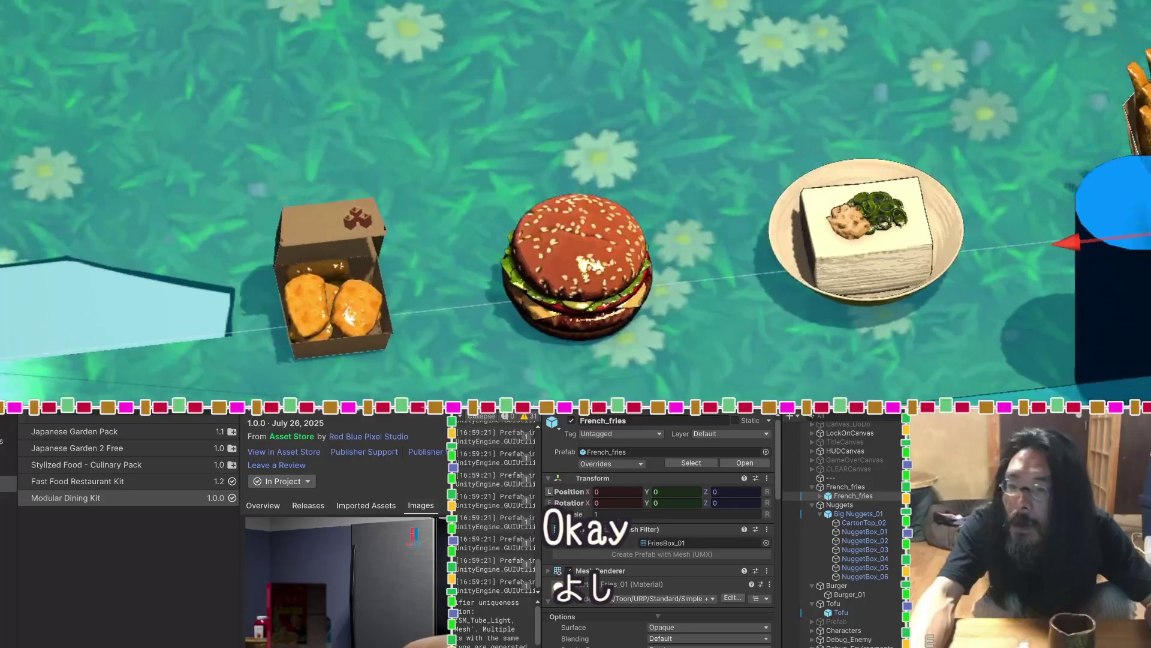
click(853, 489)
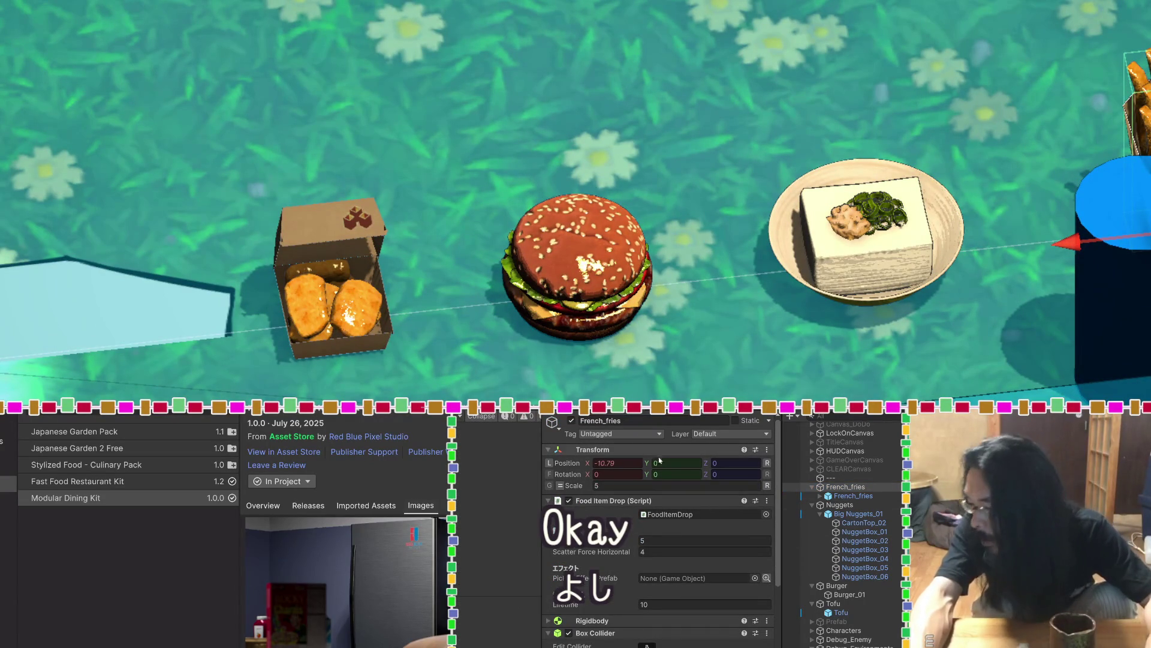
Check the Nuggets and Burger setups, then show Tofu with only its Food Item Drop script
scroll(598, 562, down, 1)
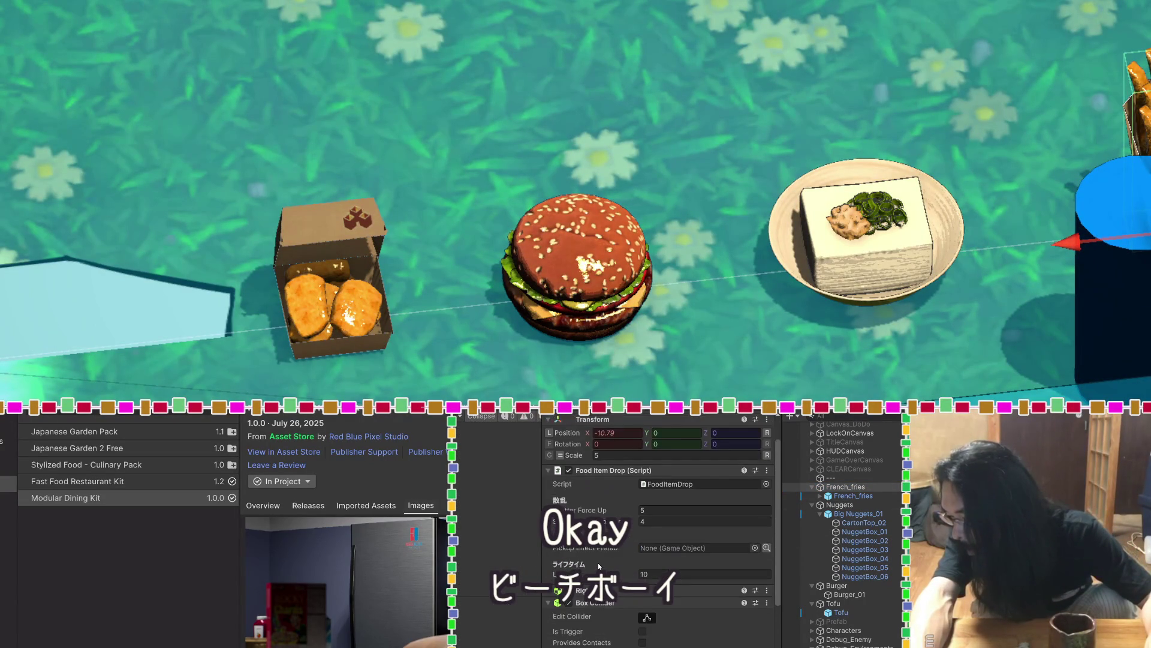
scroll(598, 562, down, 1)
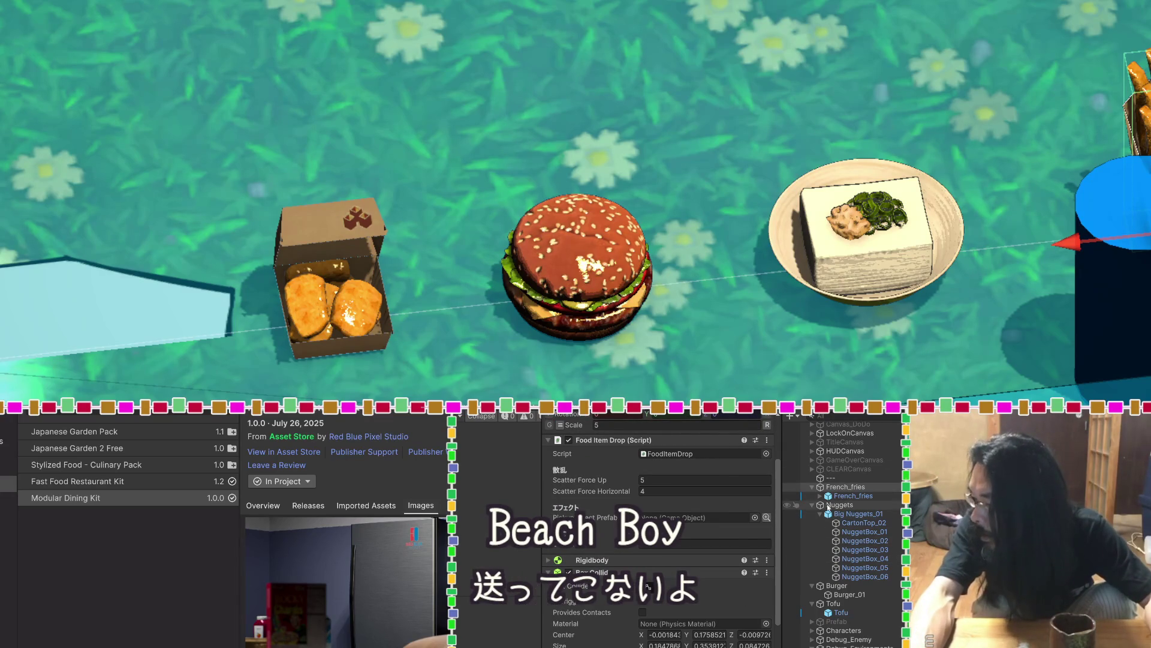
click(830, 509)
mouse_move(510, 180)
mouse_down()
mouse_move(514, 35)
mouse_move(511, 98)
mouse_move(547, 108)
mouse_move(477, 237)
mouse_up()
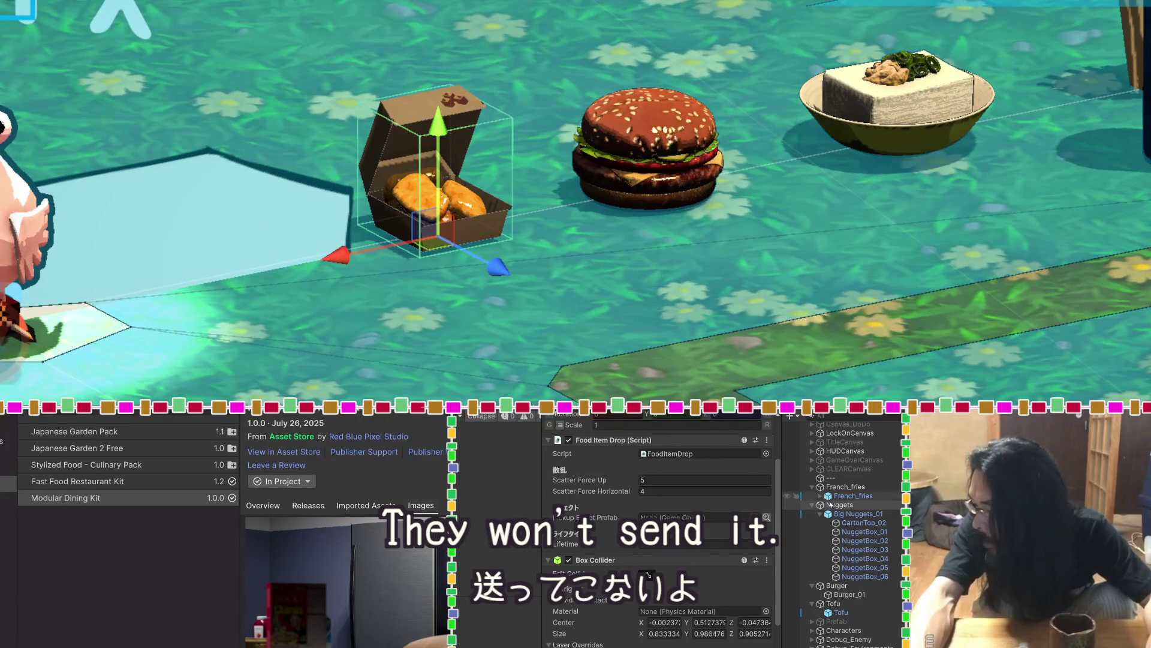
click(833, 586)
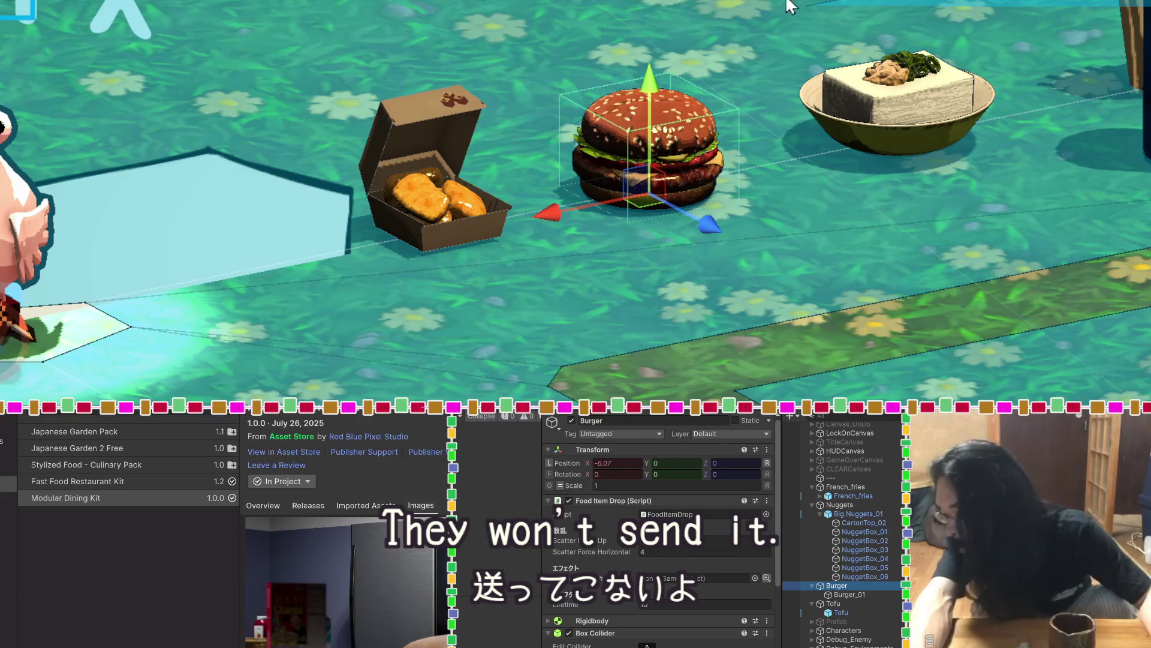
mouse_move(812, 154)
mouse_down()
mouse_move(815, 108)
mouse_move(636, 200)
mouse_up()
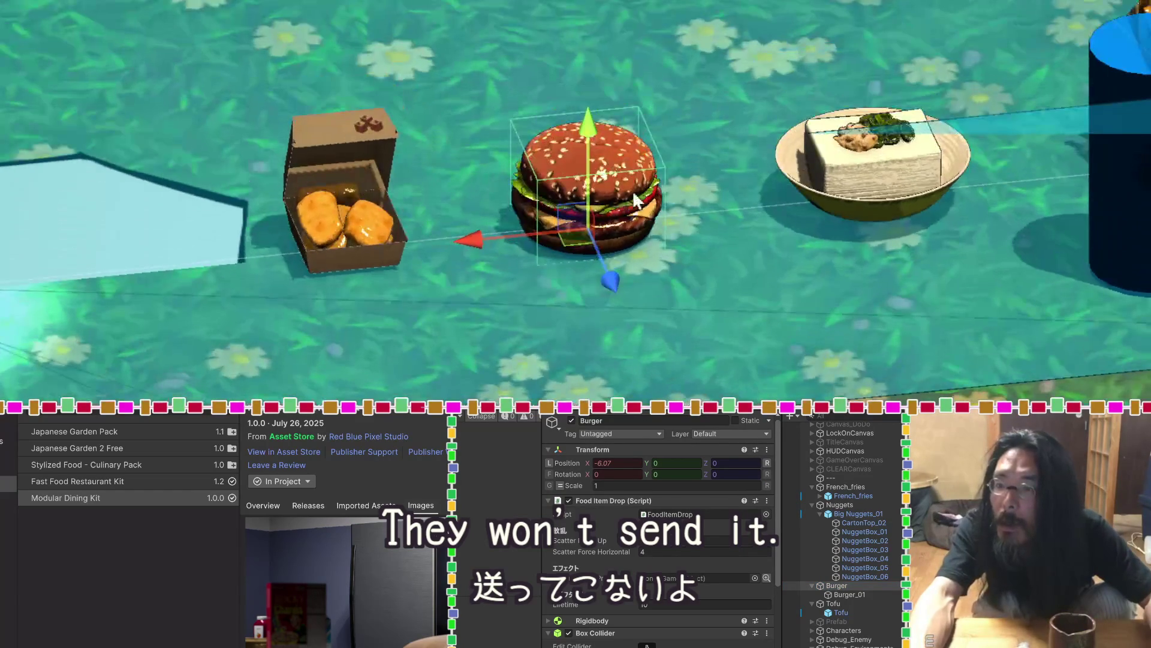
click(840, 604)
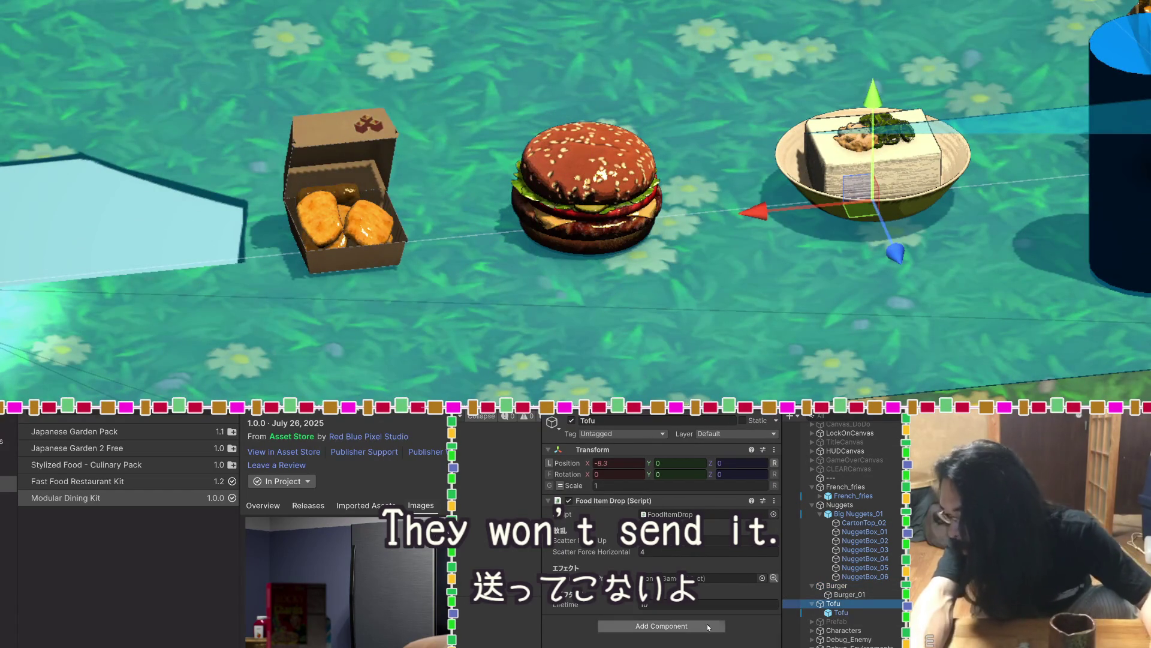
Add a Box Collider to Tofu and set its Center Y to 0.5
click(685, 626)
text(b)
click(685, 626)
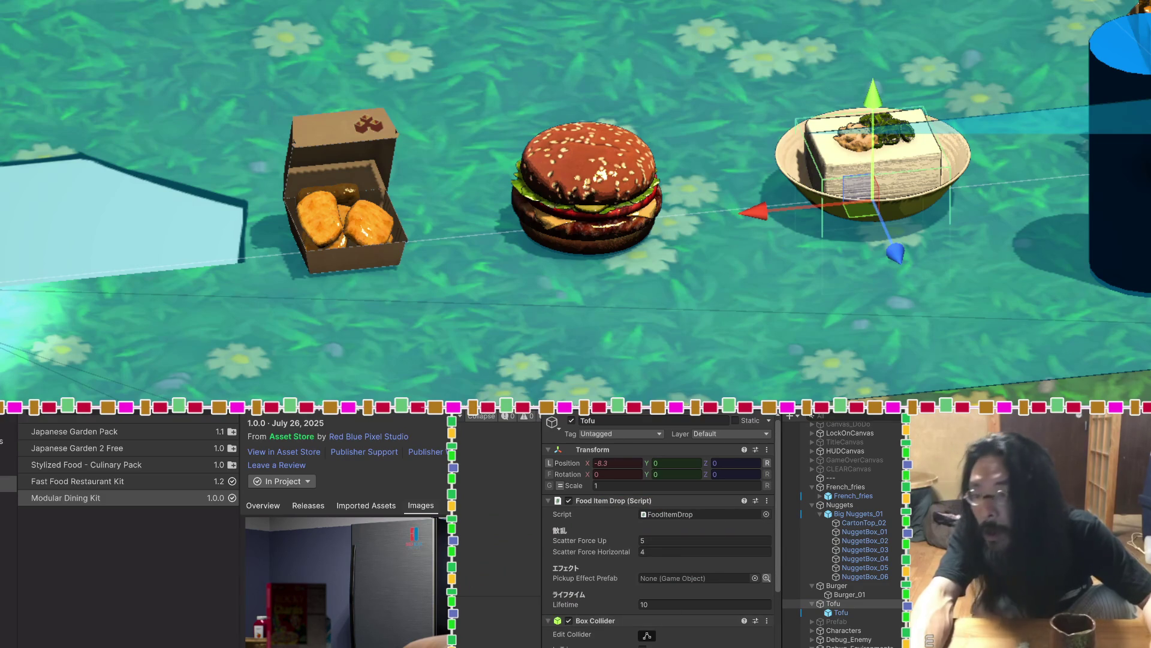
scroll(978, 88, up, 2)
scroll(928, 113, down, 3)
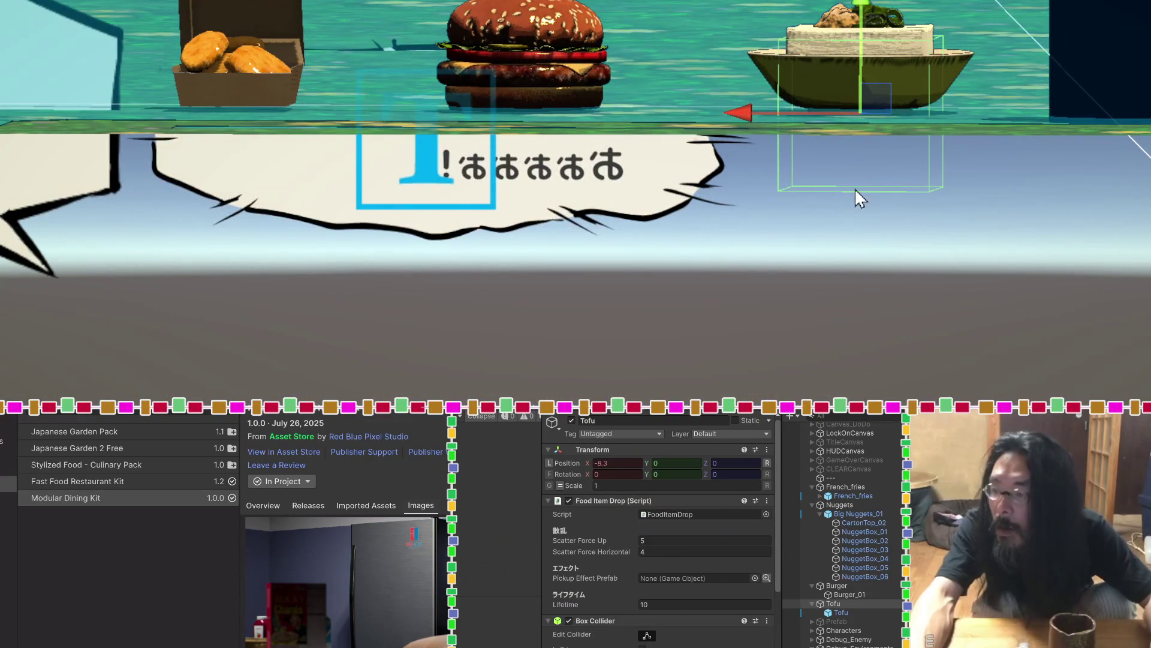
scroll(660, 570, down, 4)
click(710, 579)
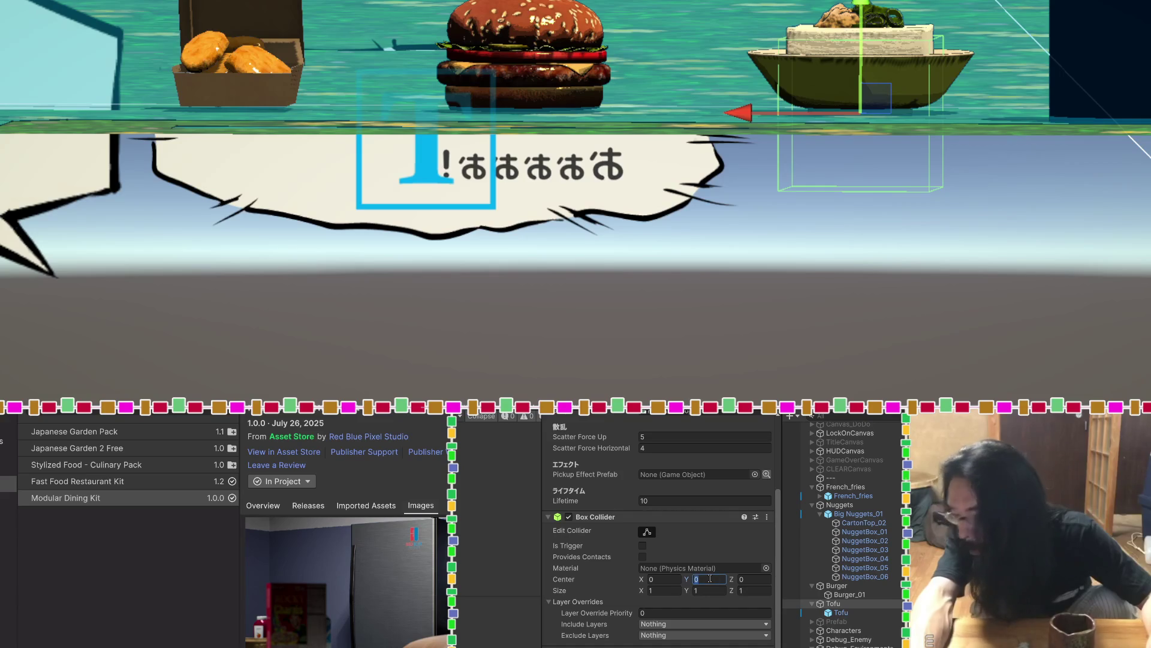
text(0.5)
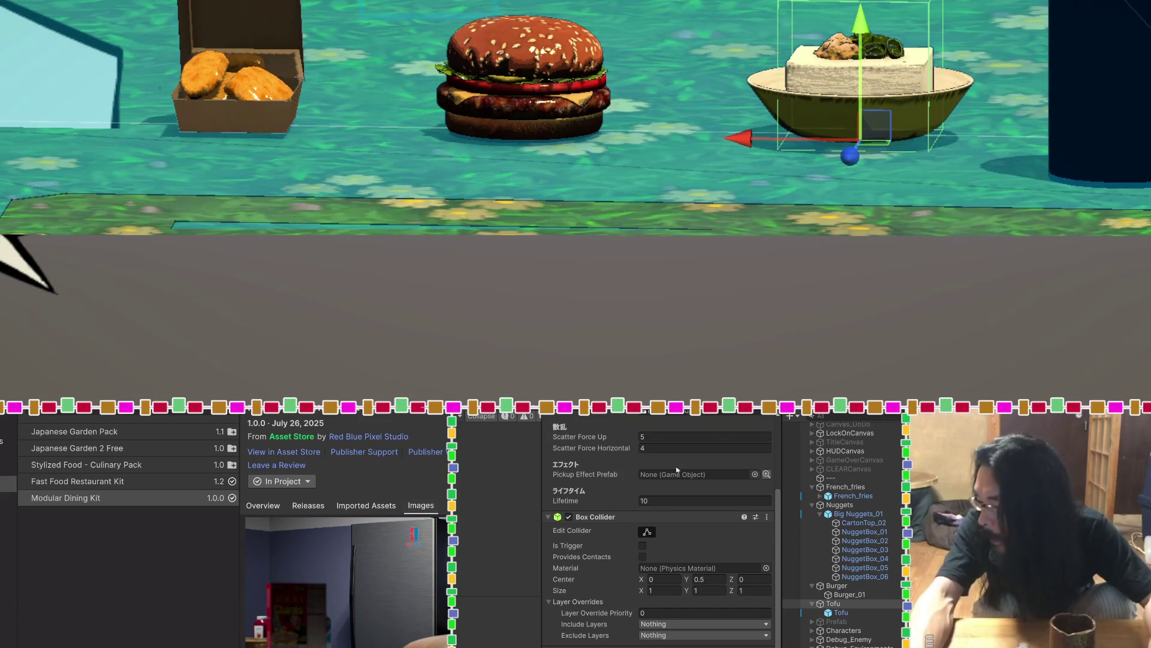
Fit the collider around the bowl to about 1.202 × 0.669 × 1, center Y 0.334
click(652, 534)
drag(855, 2, 859, 29)
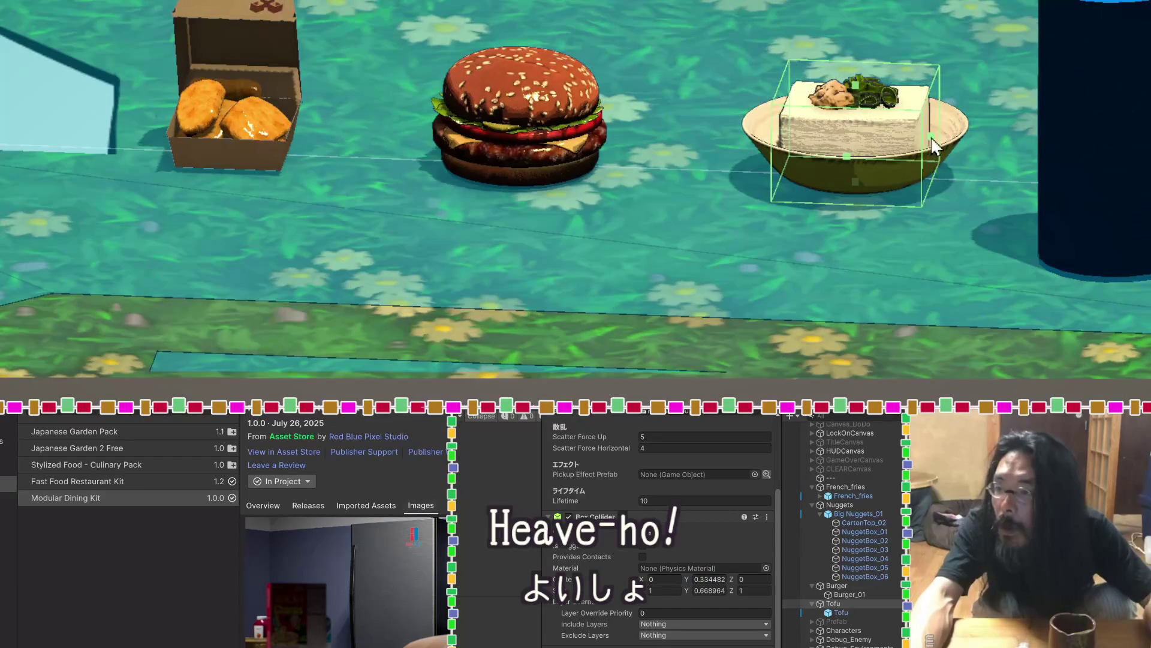
mouse_move(934, 146)
mouse_down()
mouse_move(962, 134)
mouse_move(928, 191)
mouse_up()
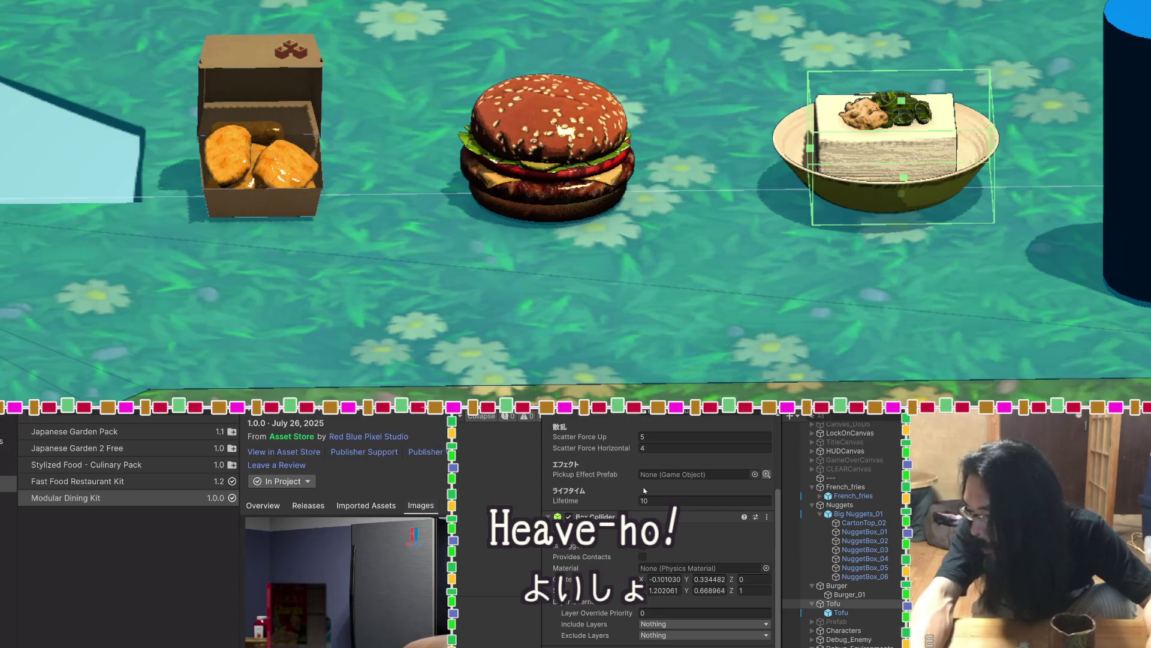
click(767, 517)
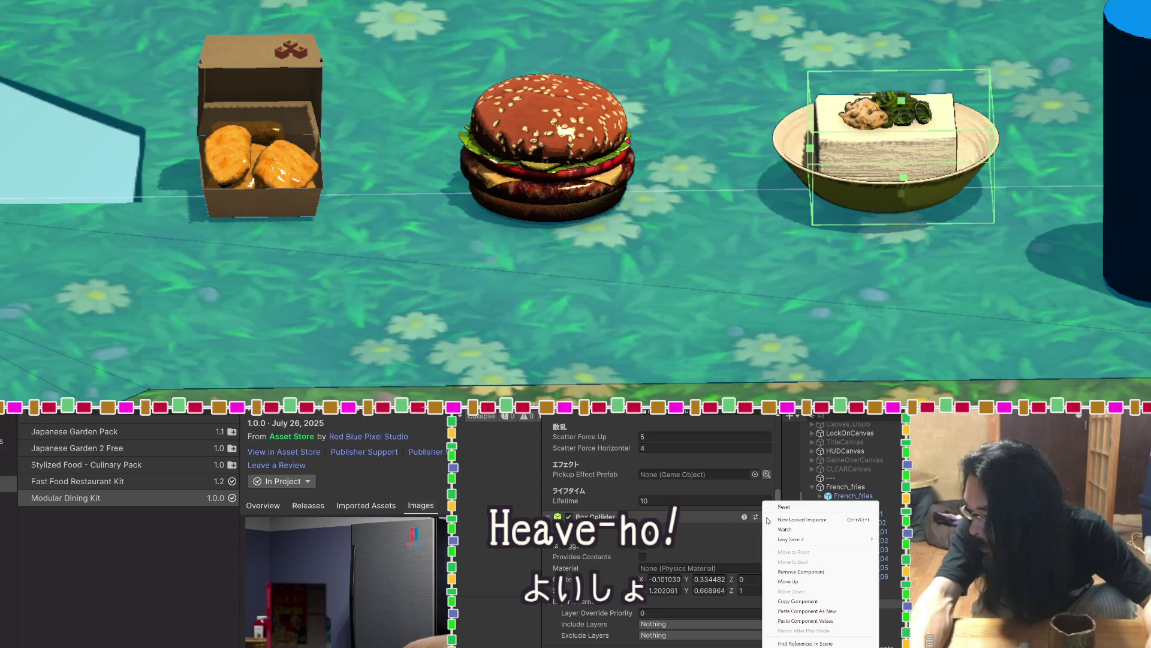
Remove Tofu's Box Collider and add a Capsule Collider found by searching 'collider'
click(792, 571)
click(695, 623)
text(b)
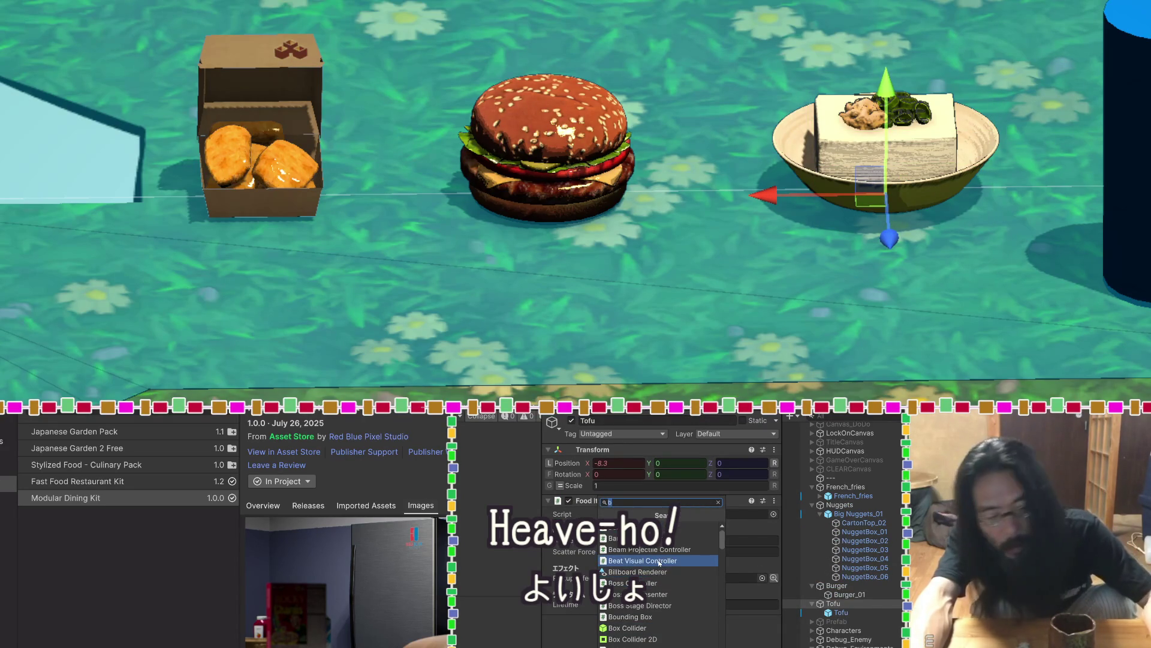
key(BackSpace)
text(co)
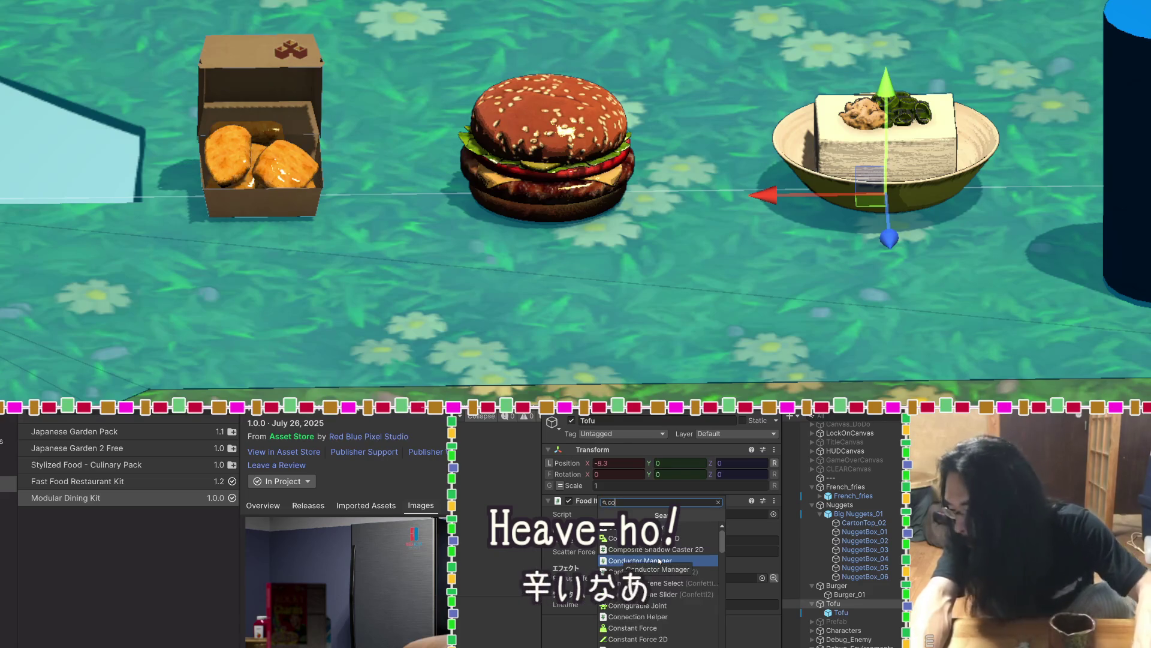
scroll(660, 563, down, 5)
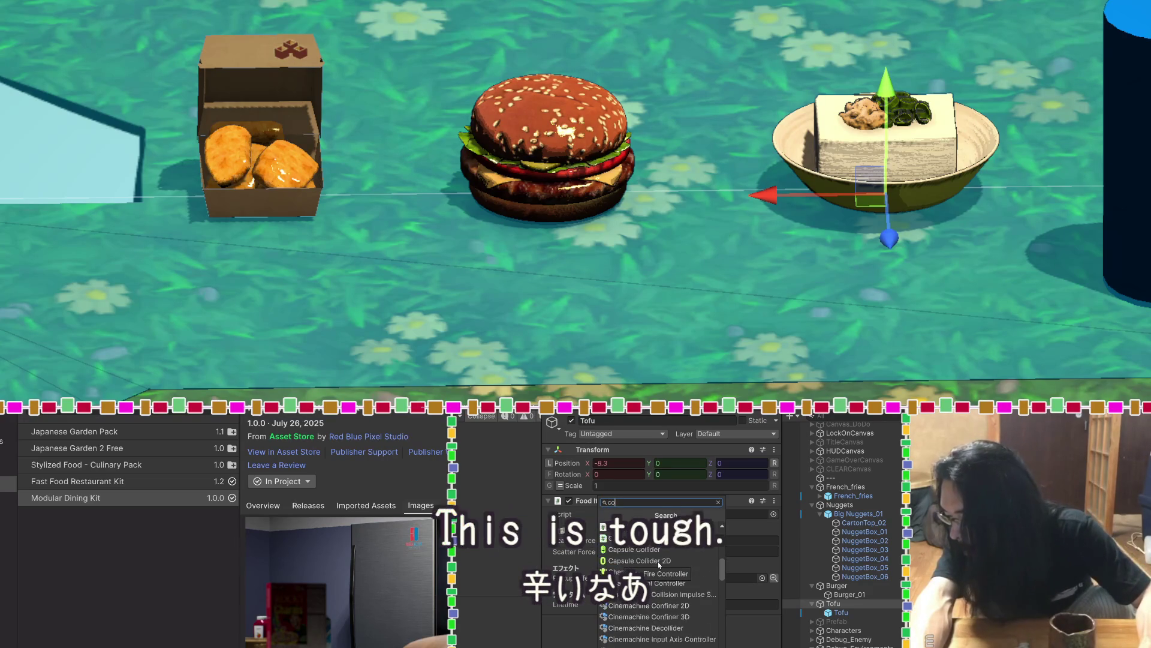
scroll(659, 564, down, 8)
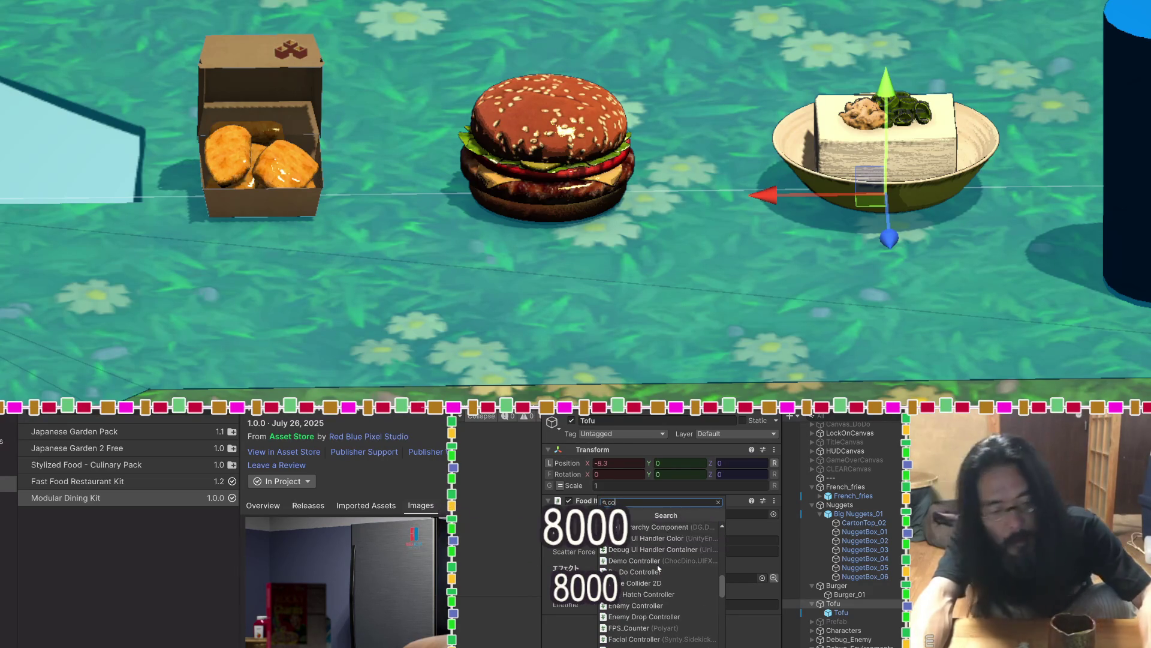
text(ll)
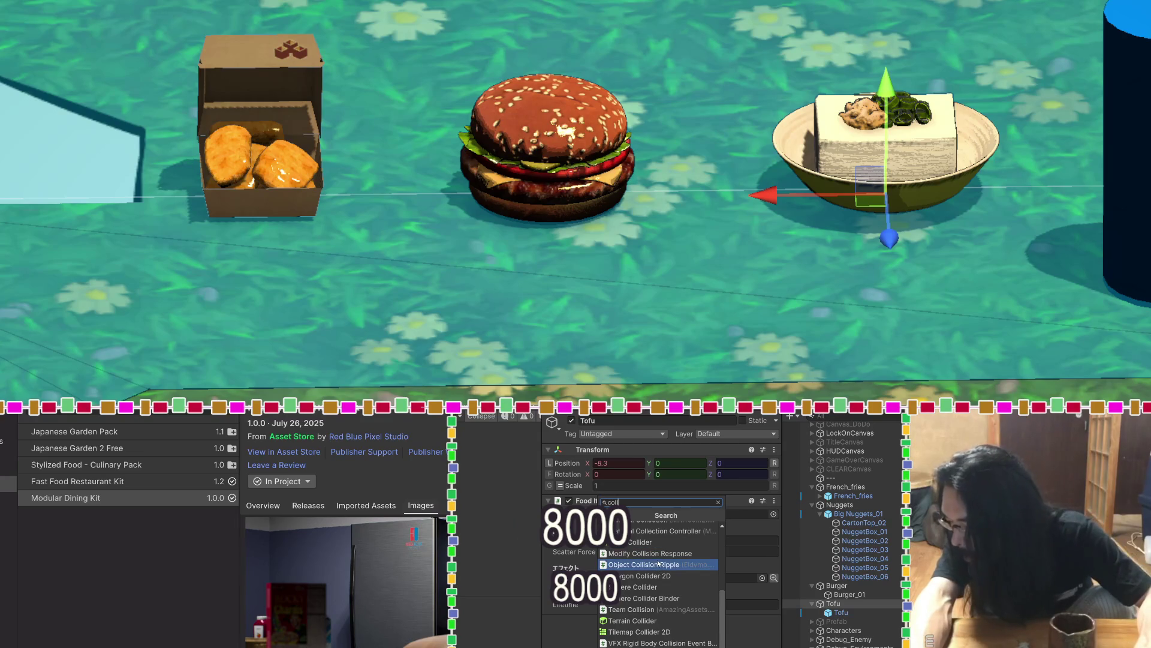
scroll(659, 564, up, 5)
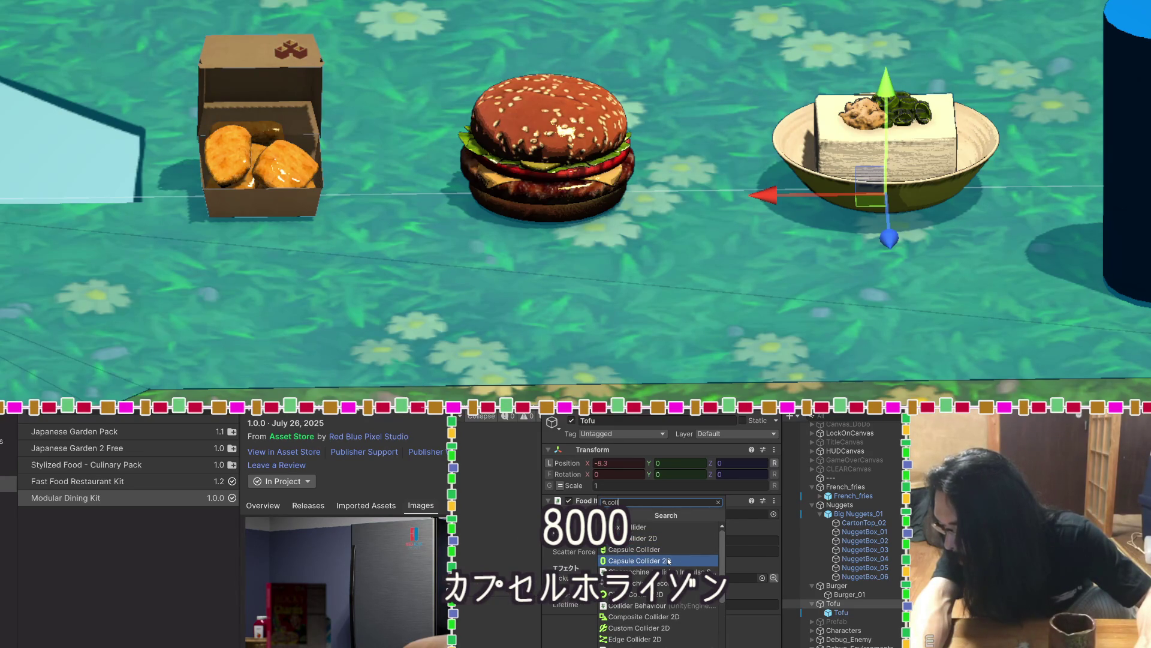
scroll(668, 561, down, 3)
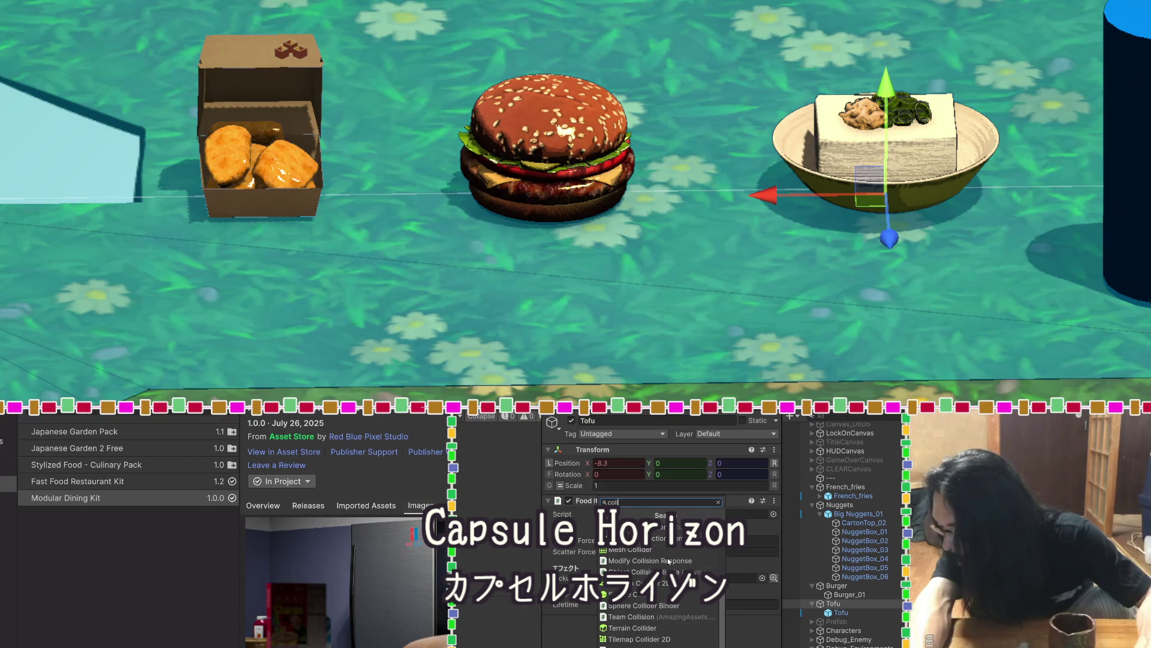
scroll(668, 561, up, 3)
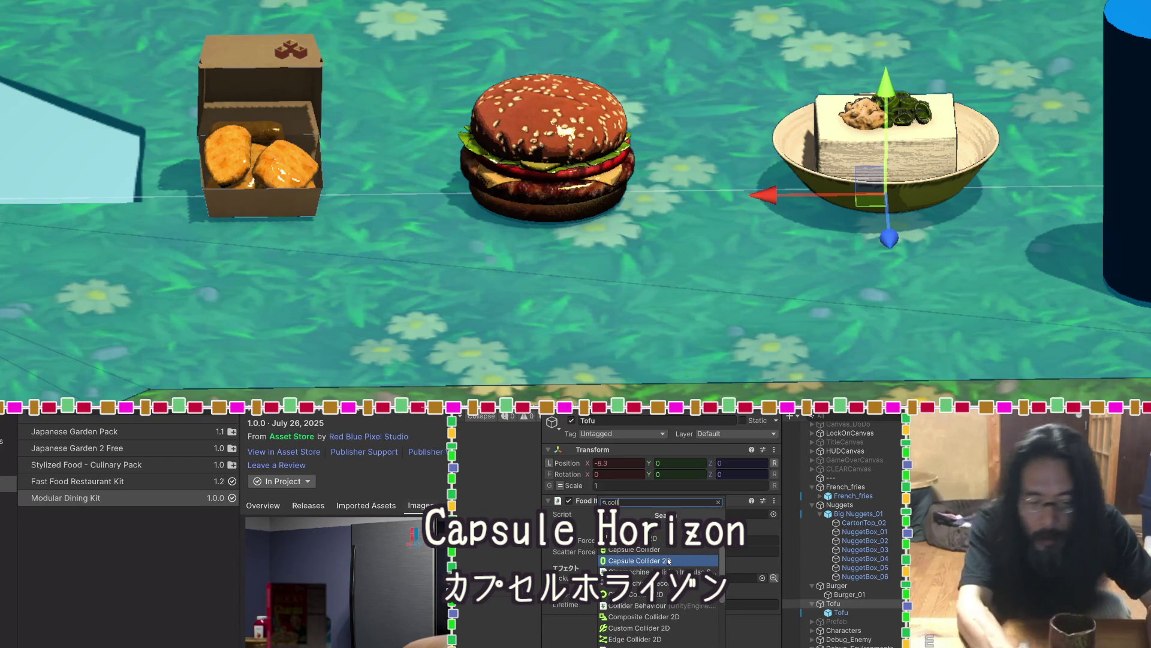
text(id)
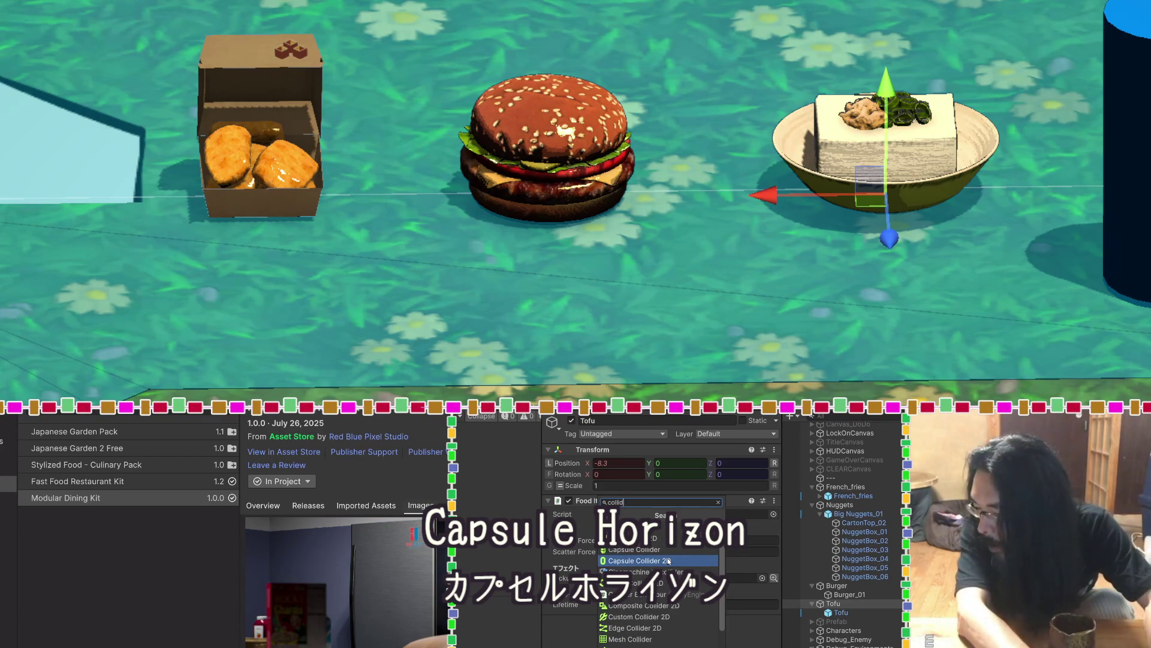
text(er)
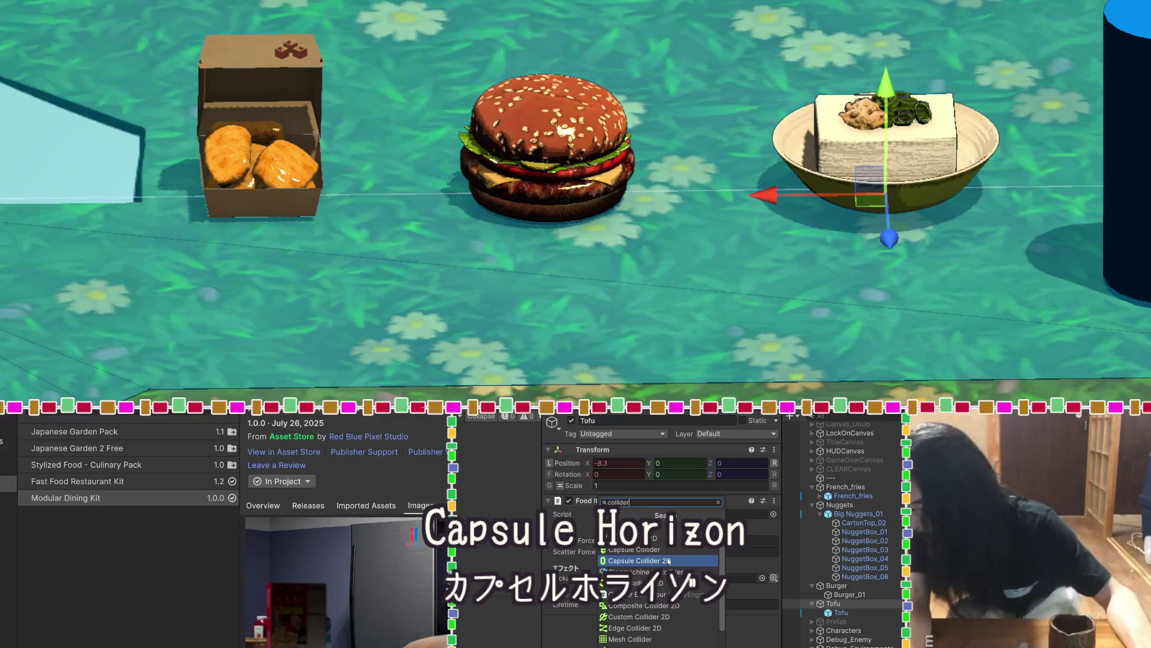
scroll(665, 567, down, 2)
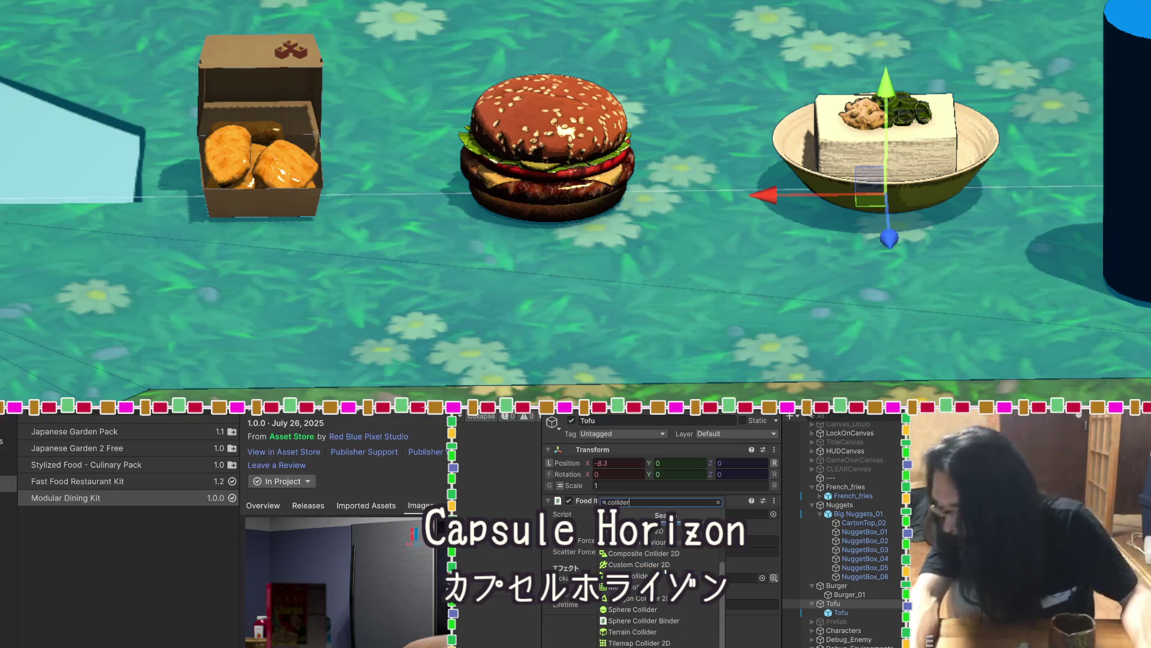
scroll(663, 585, up, 2)
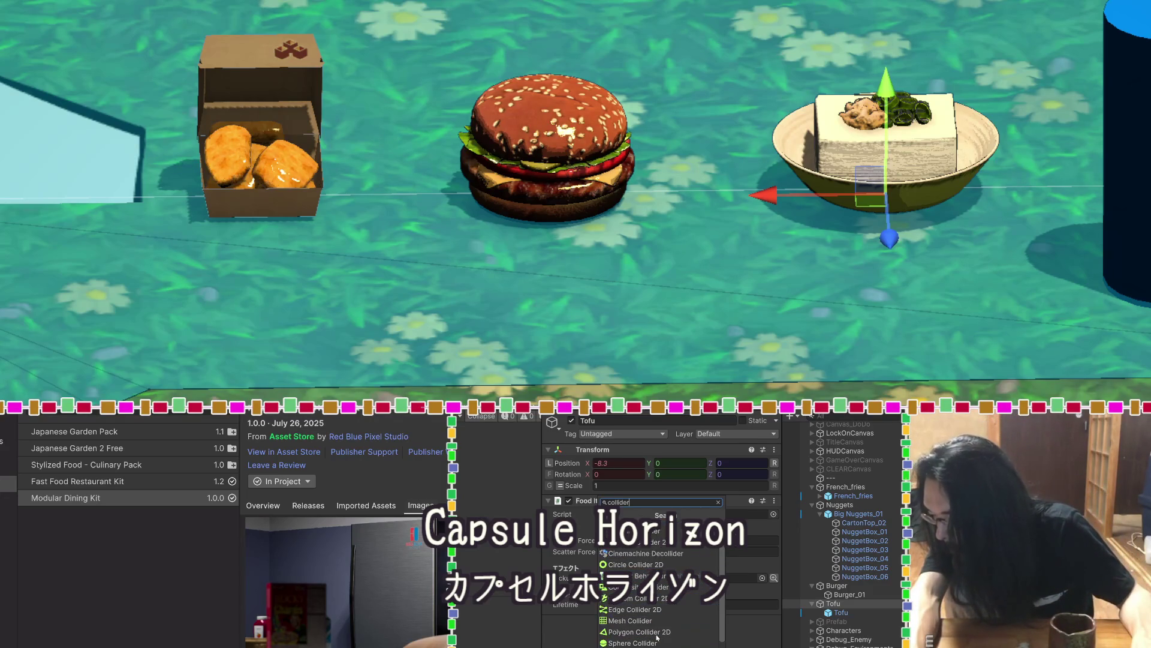
scroll(656, 638, up, 1)
click(655, 550)
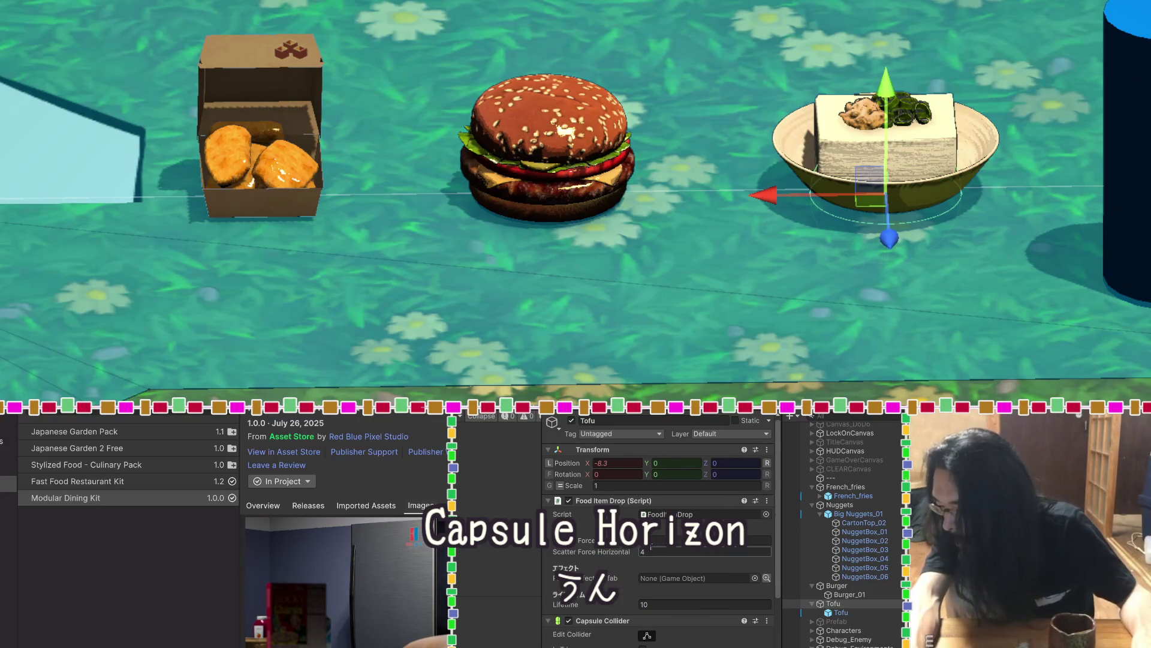
Set the Tofu capsule collider to height 1.72 and radius 0.42
scroll(650, 546, down, 3)
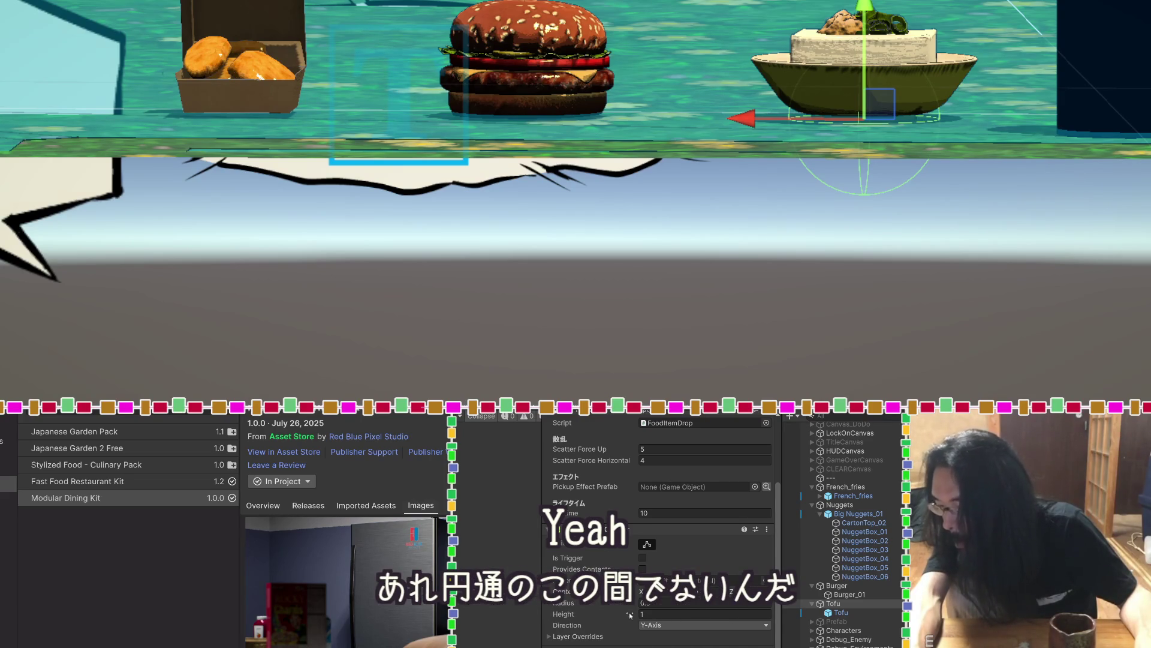
drag(628, 613, 648, 615)
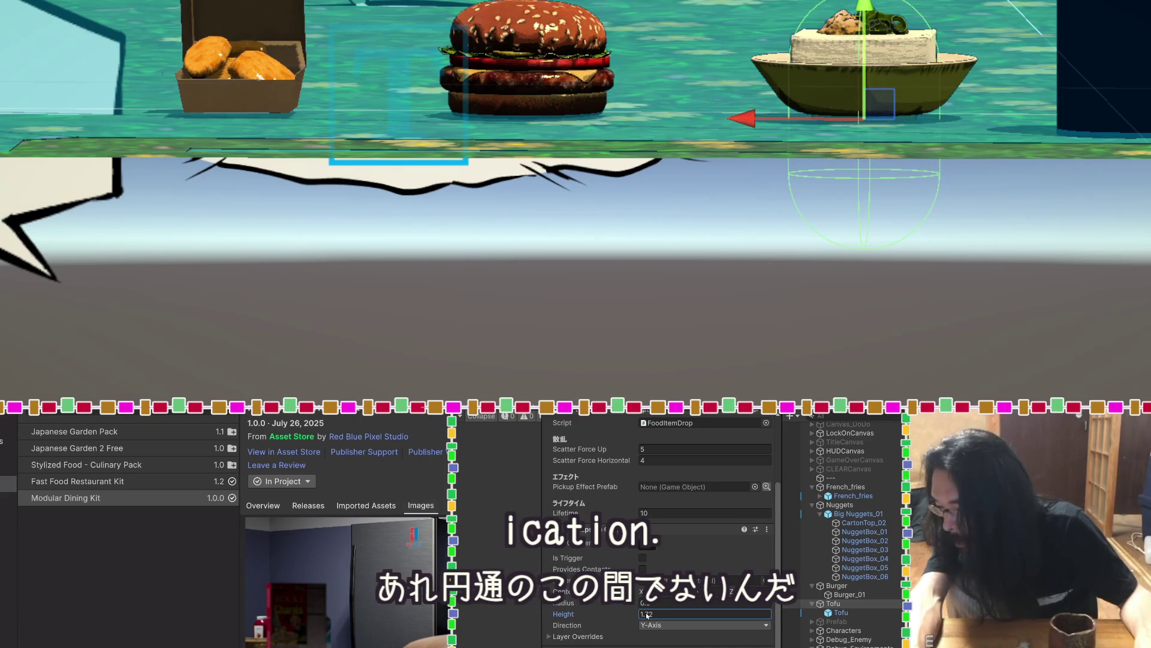
drag(633, 604, 627, 601)
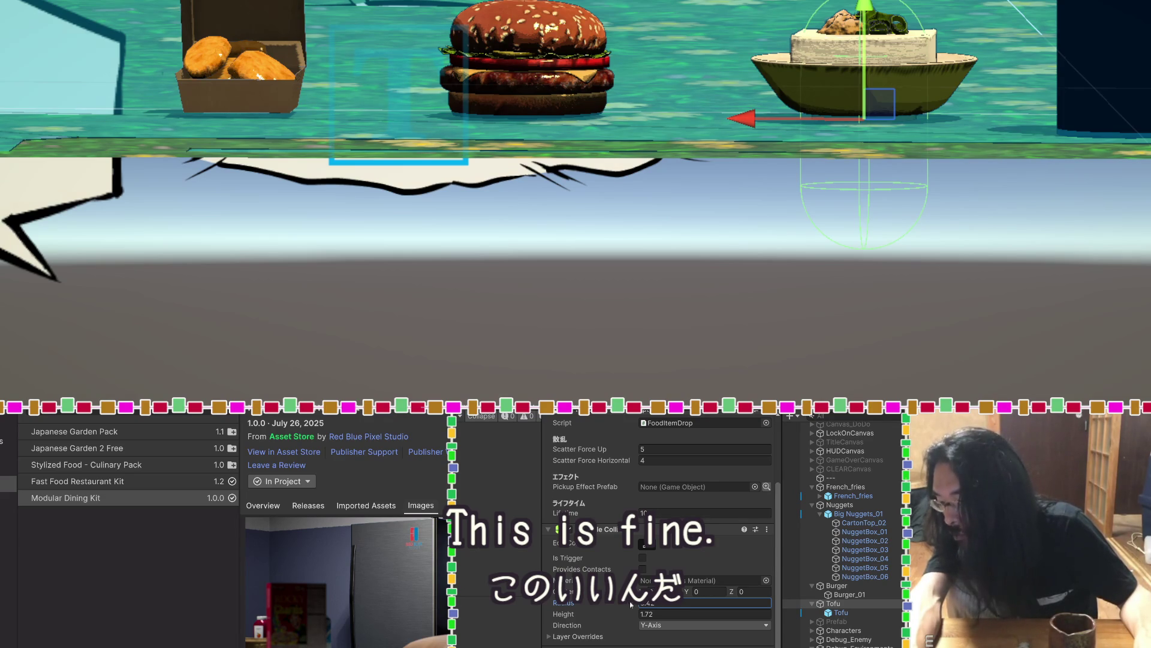
Remove Tofu's Capsule Collider, add a Box Collider, and enter Center Y 0.5
click(766, 529)
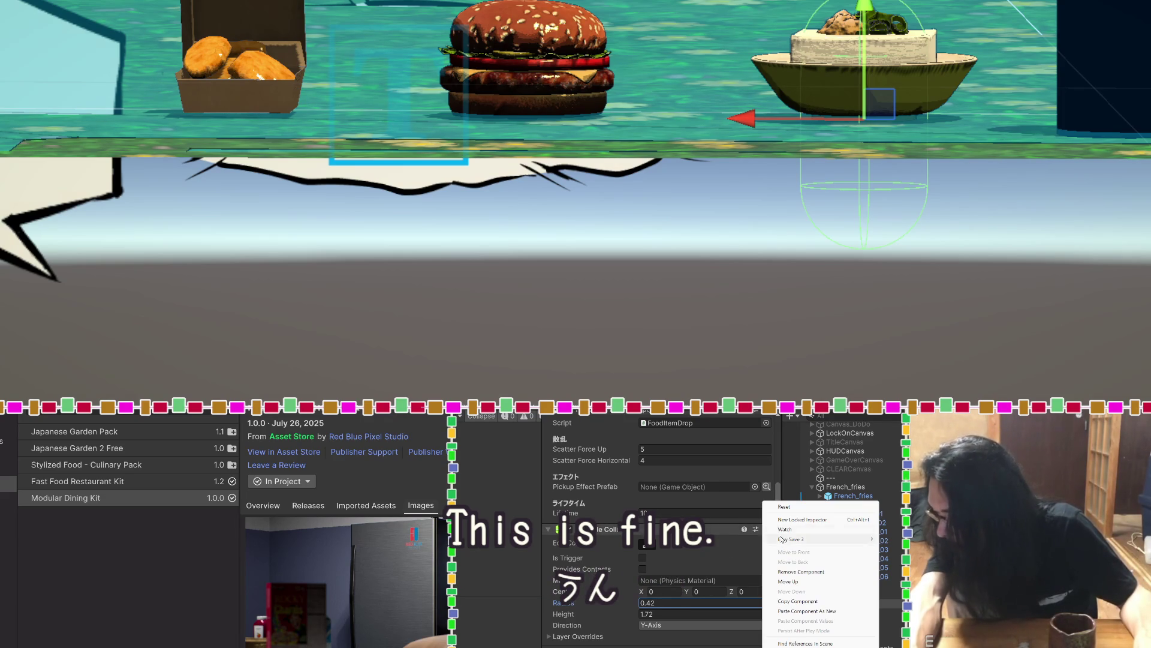
click(790, 571)
click(662, 626)
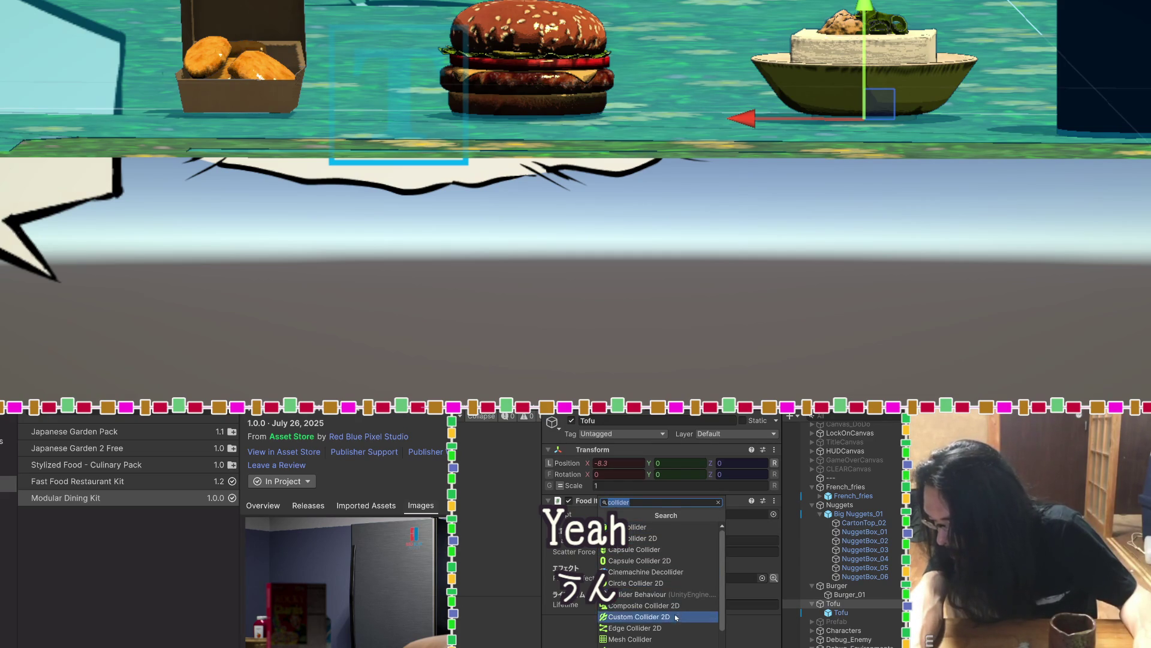
scroll(675, 618, down, 1)
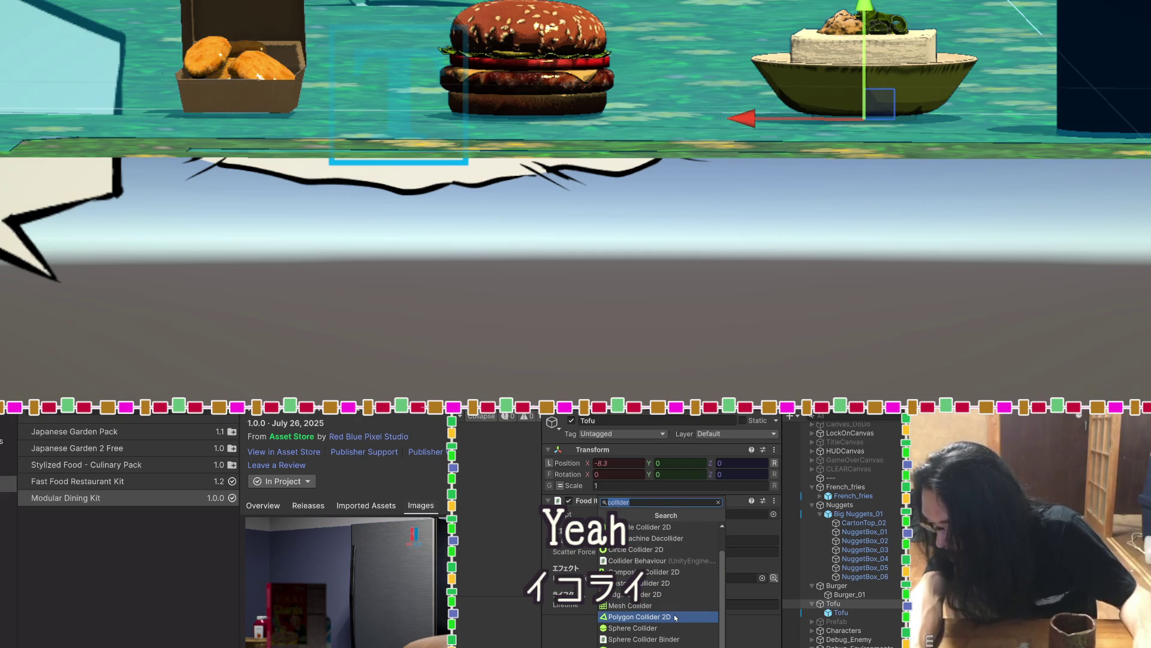
scroll(674, 606, up, 1)
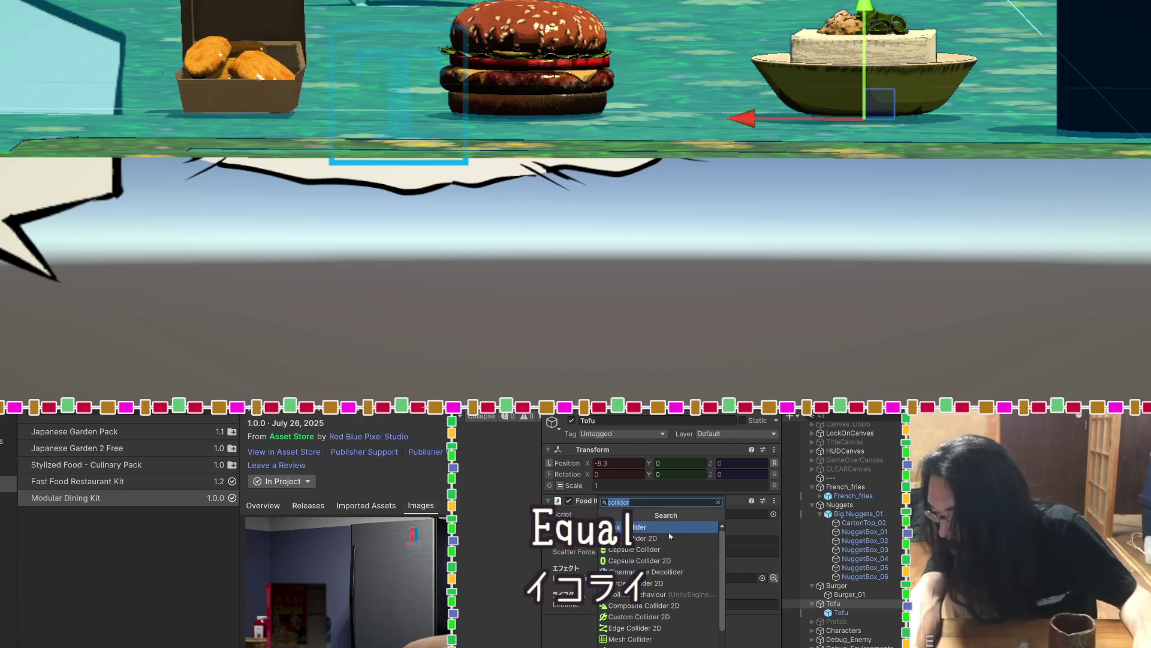
click(673, 528)
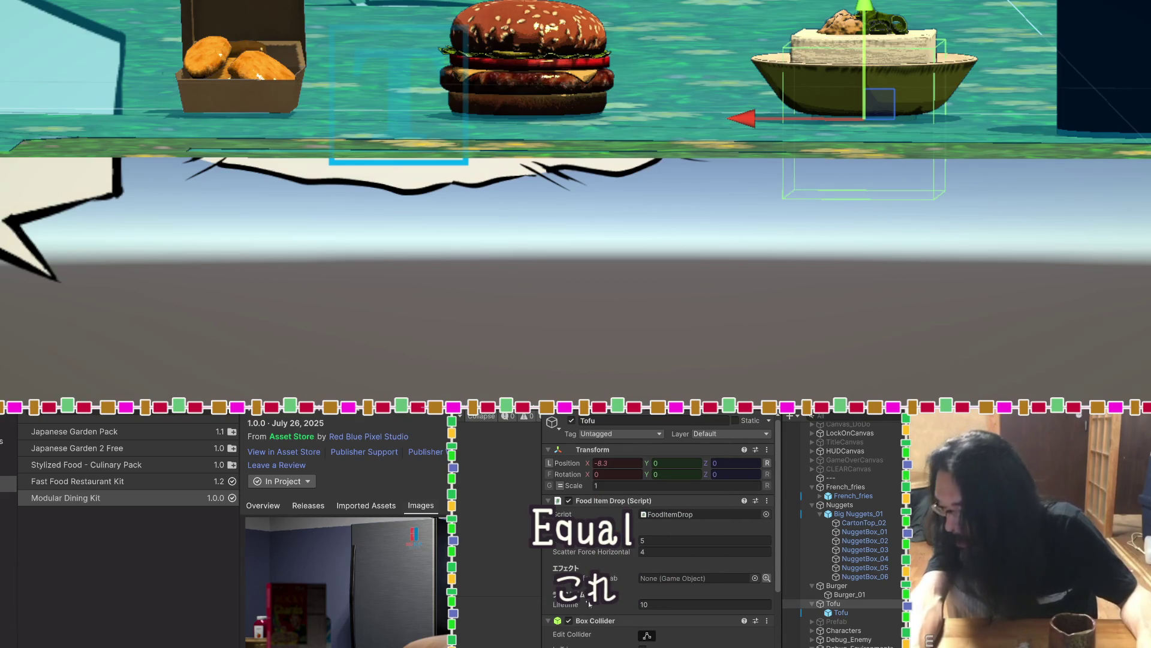
scroll(672, 582, down, 3)
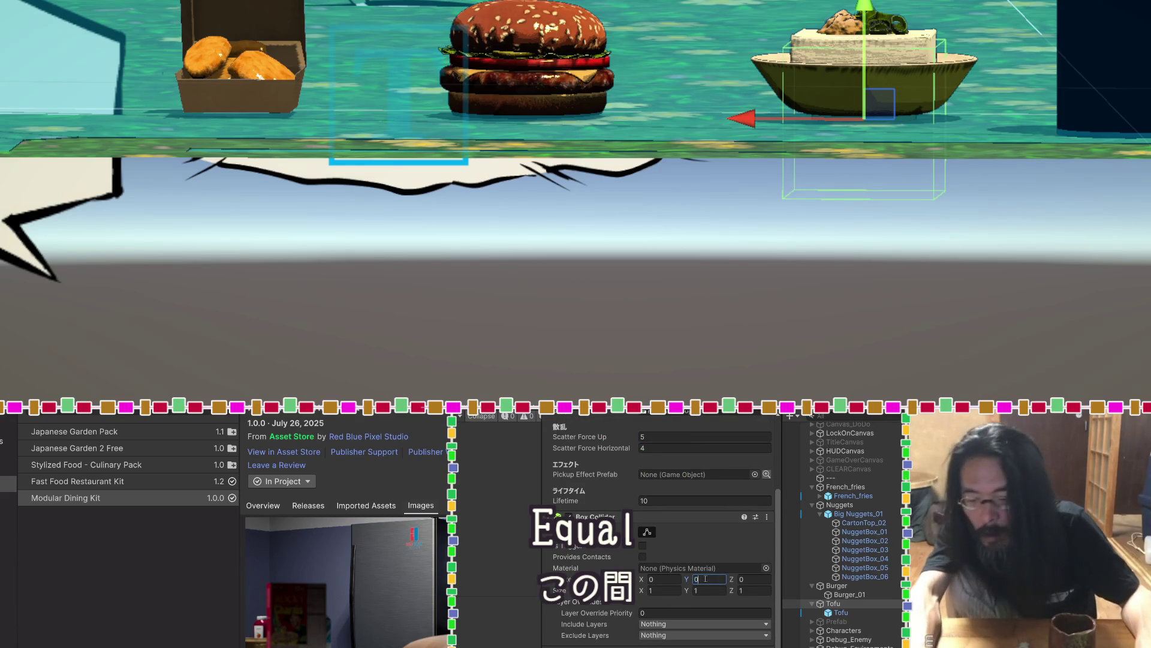
text(0.5)
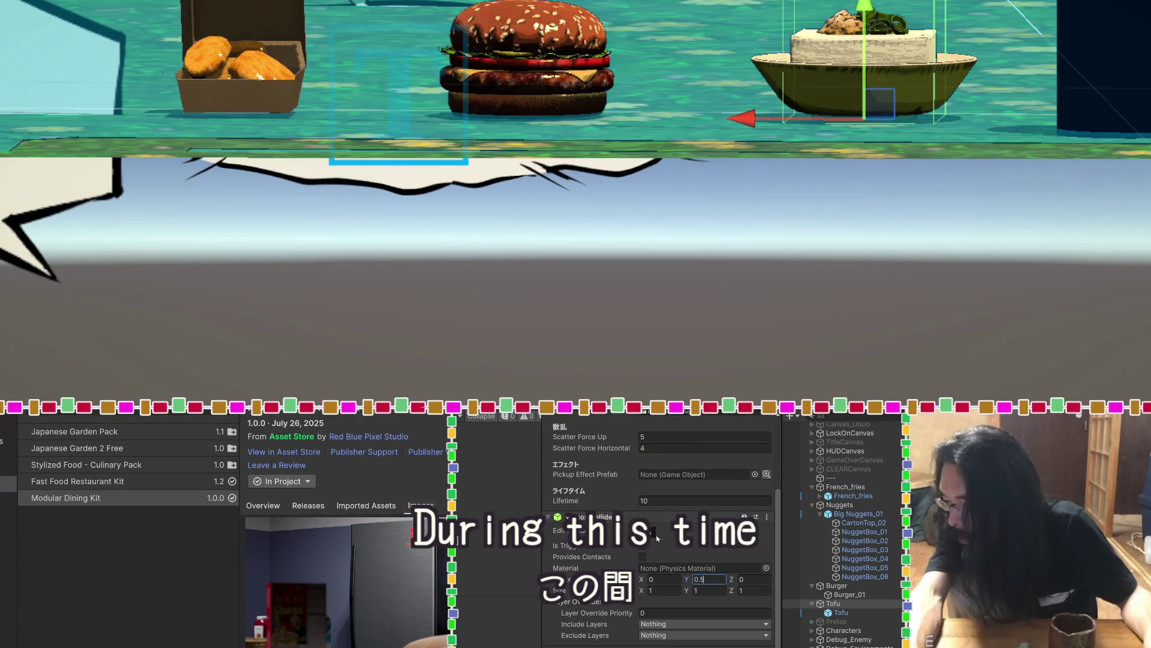
Commit Center Y 0.5 and raise the collider top to about 1.222 × 0.695 × 1.397
key(Return)
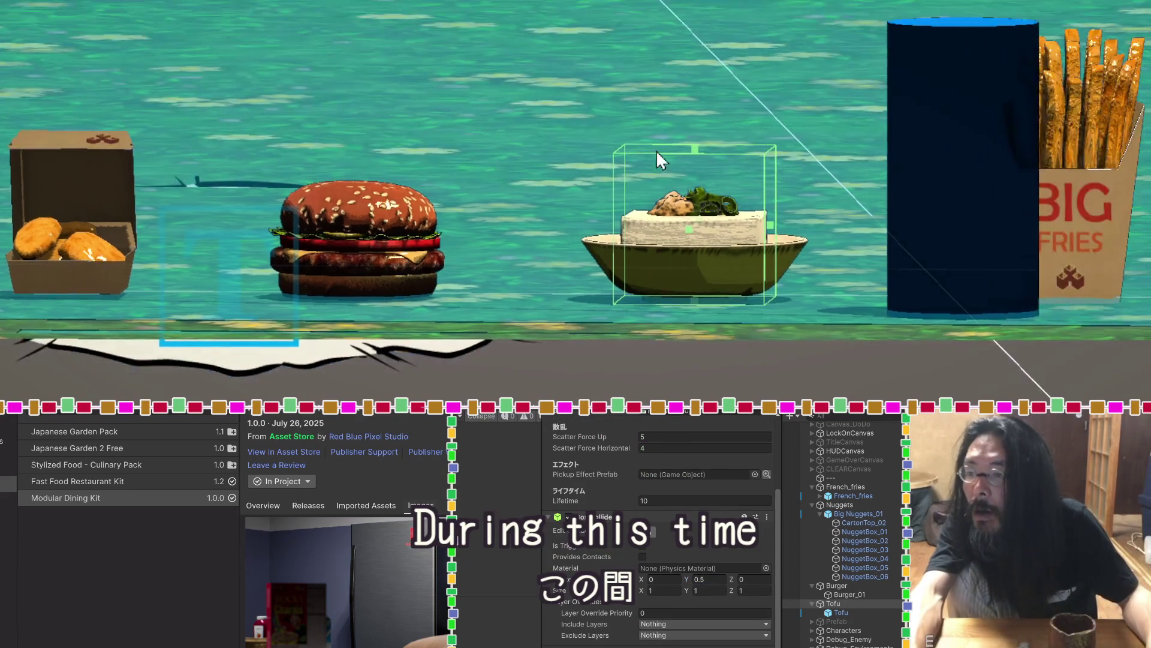
mouse_move(660, 144)
mouse_down()
mouse_move(768, 189)
mouse_move(764, 255)
mouse_move(789, 195)
mouse_move(974, 85)
mouse_move(929, 240)
mouse_move(871, 172)
mouse_move(728, 380)
mouse_move(622, 62)
mouse_move(580, 96)
mouse_up()
mouse_move(717, 195)
mouse_down()
mouse_move(715, 180)
mouse_move(822, 175)
mouse_move(819, 300)
mouse_up()
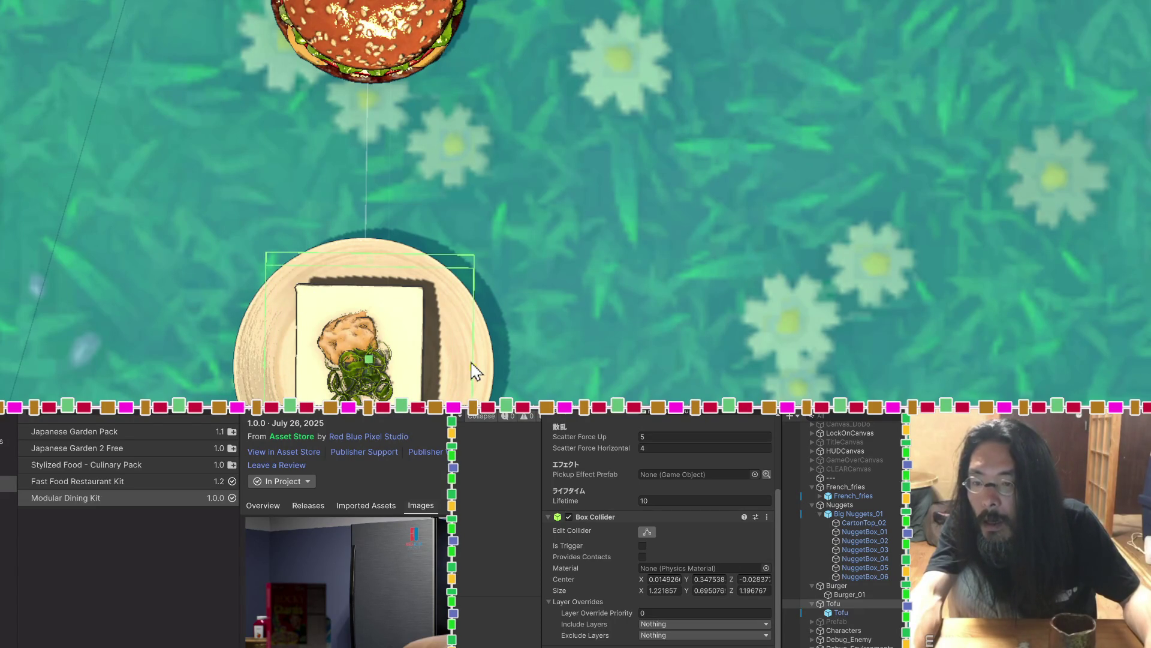
mouse_move(960, 60)
mouse_down()
mouse_move(902, 31)
mouse_move(894, 44)
mouse_move(892, 28)
mouse_move(876, 90)
mouse_move(736, 96)
mouse_up()
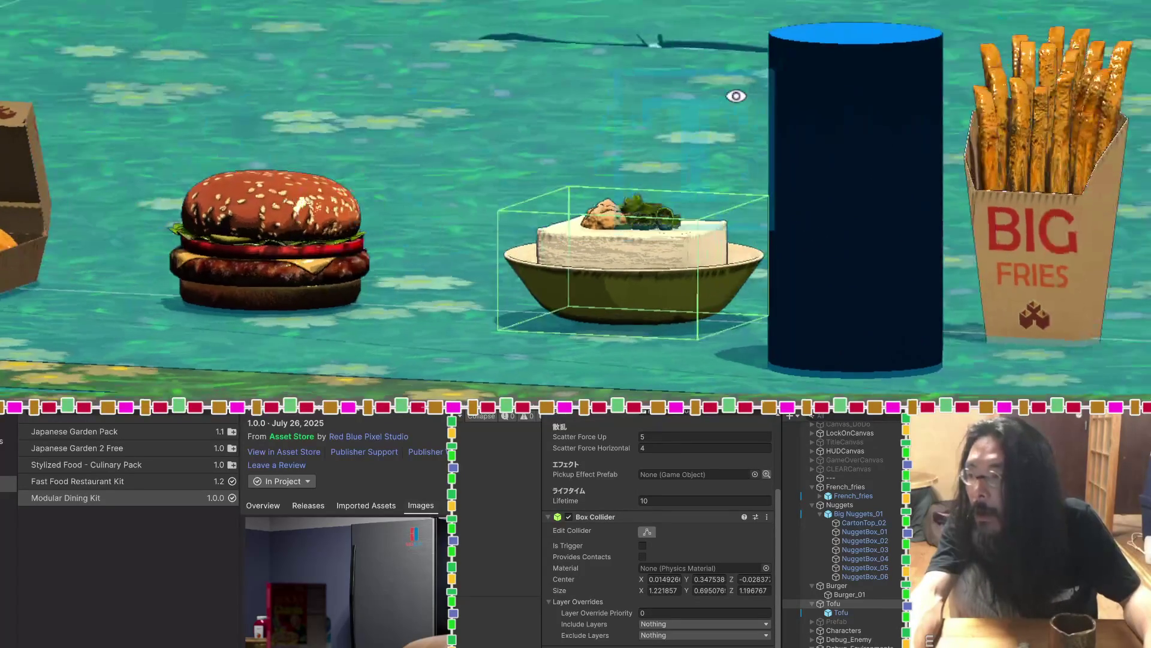
Review the fries' MK Toon material, Rigidbody and Box Collider (0.185 × 0.354 × 0.085)
click(1078, 244)
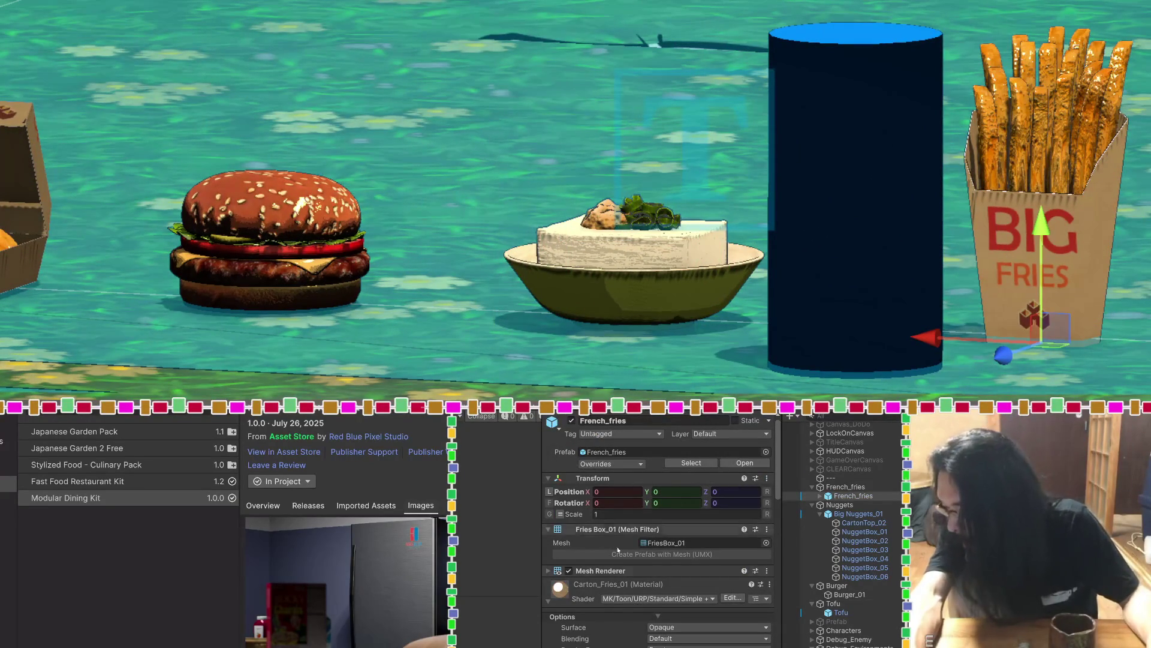
scroll(614, 610, down, 3)
scroll(615, 611, down, 8)
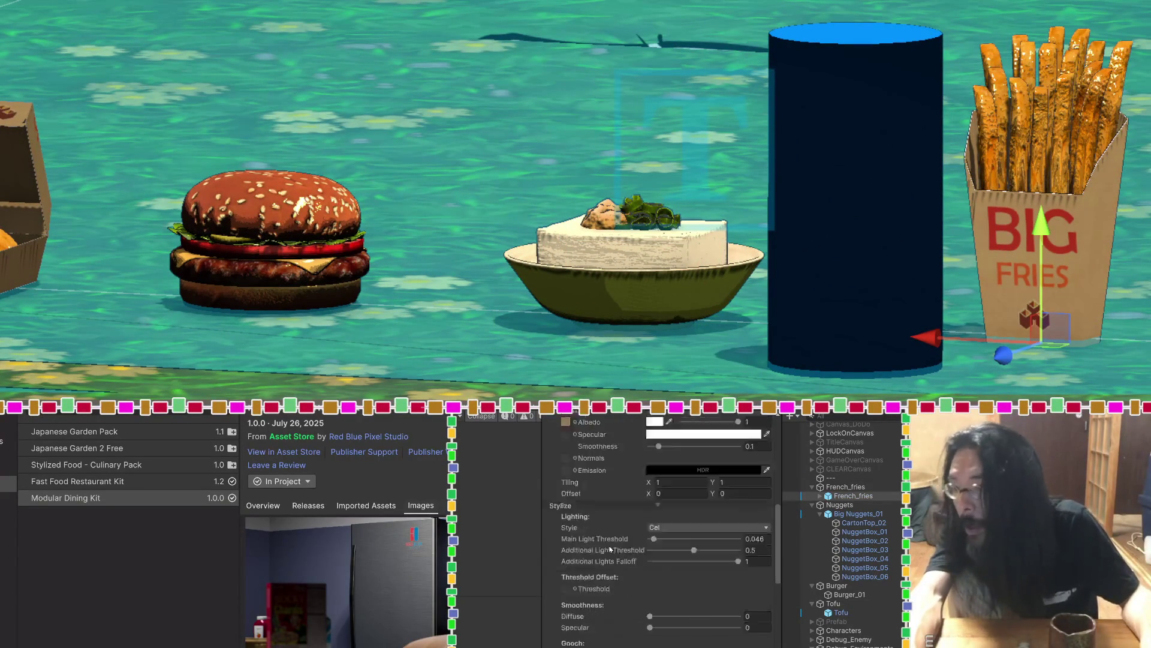
scroll(610, 549, down, 1)
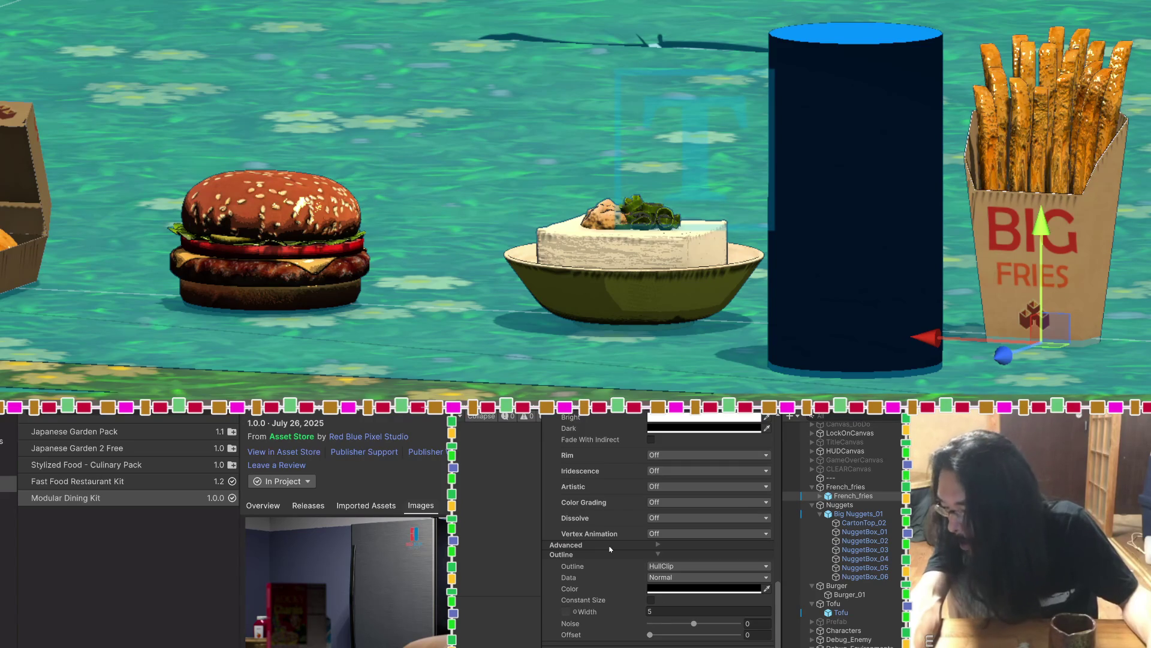
scroll(610, 549, up, 9)
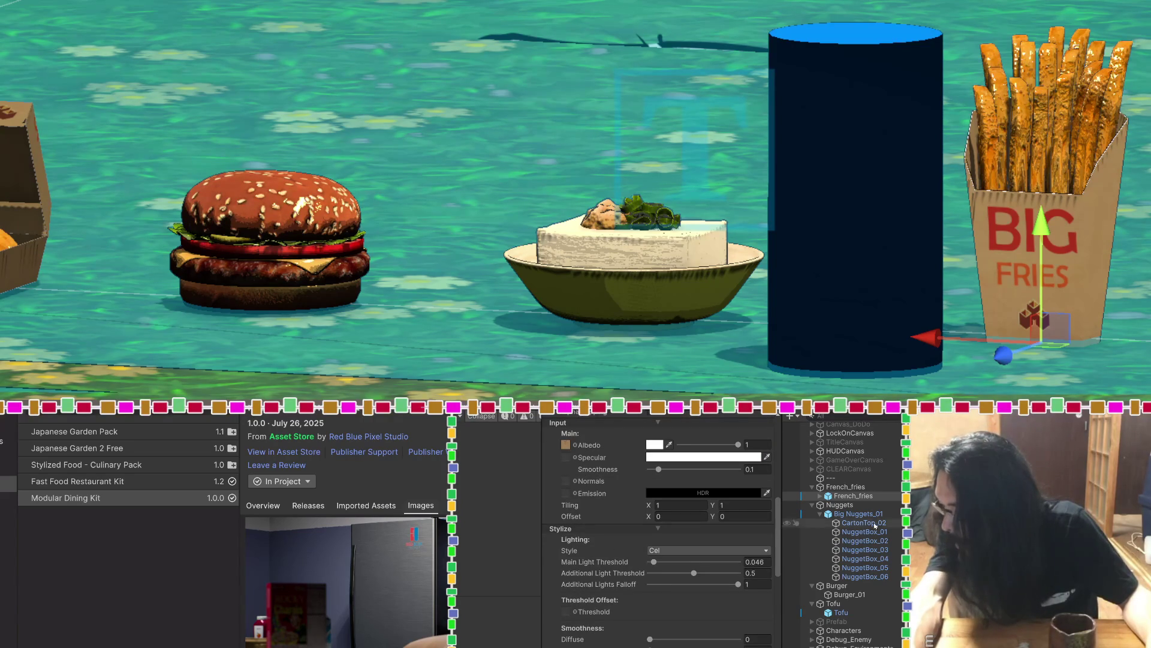
click(845, 486)
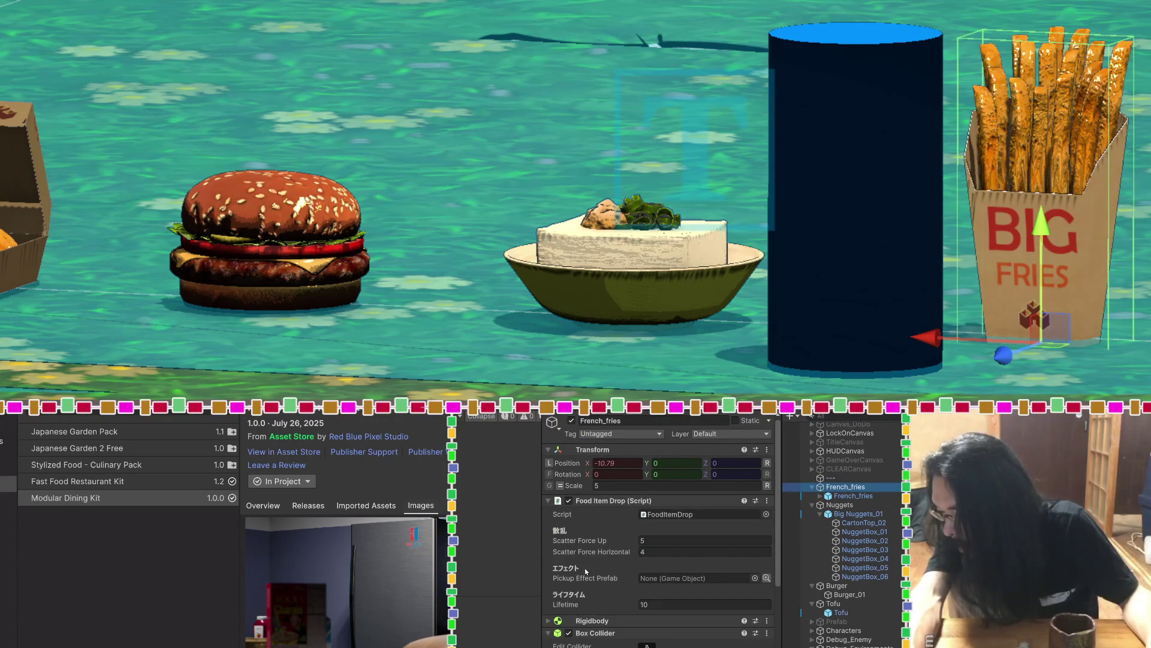
scroll(586, 571, down, 3)
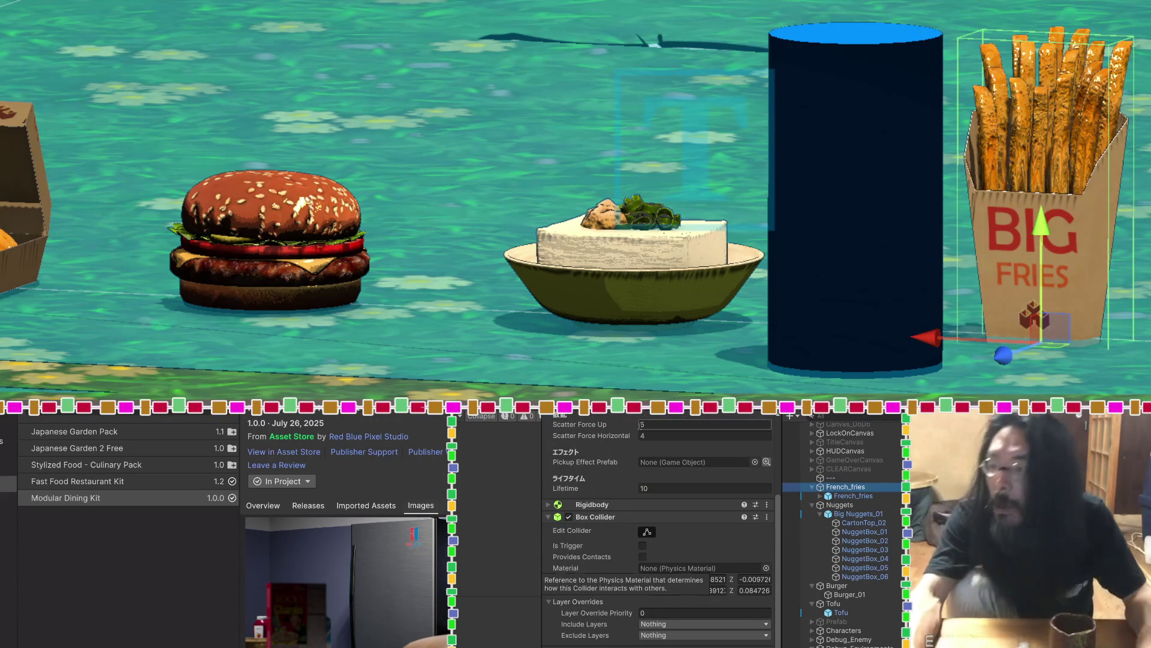
drag(558, 99, 565, 102)
scroll(703, 301, down, 3)
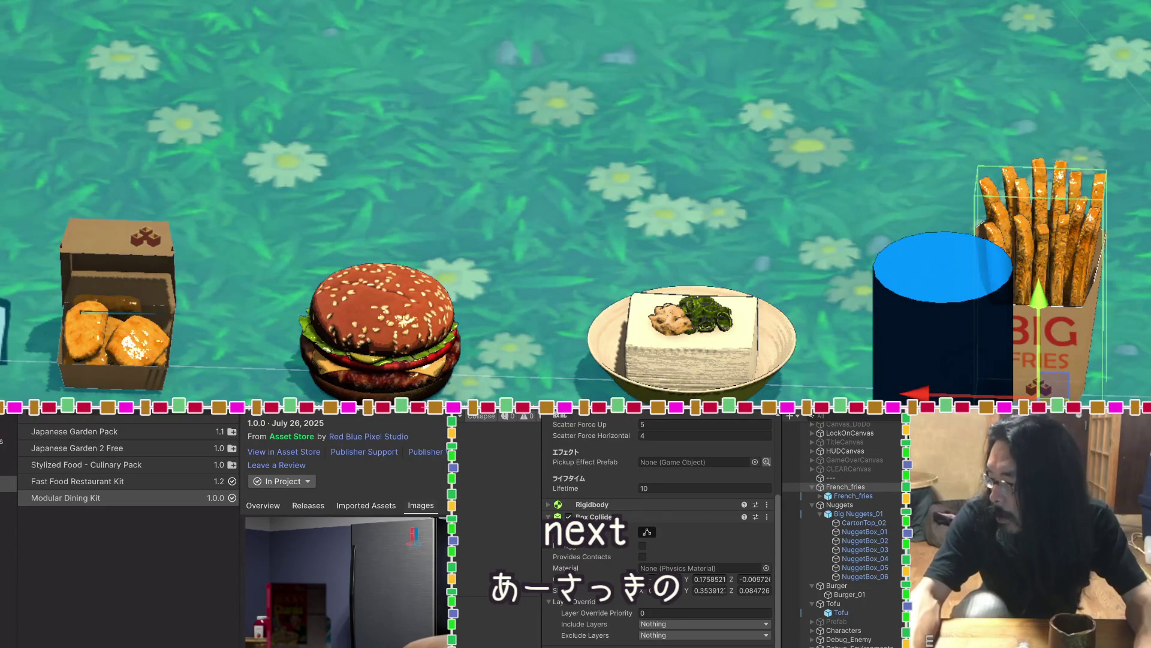
Create an empty GameObject under '---' and name it Chickenfull
right_click(828, 478)
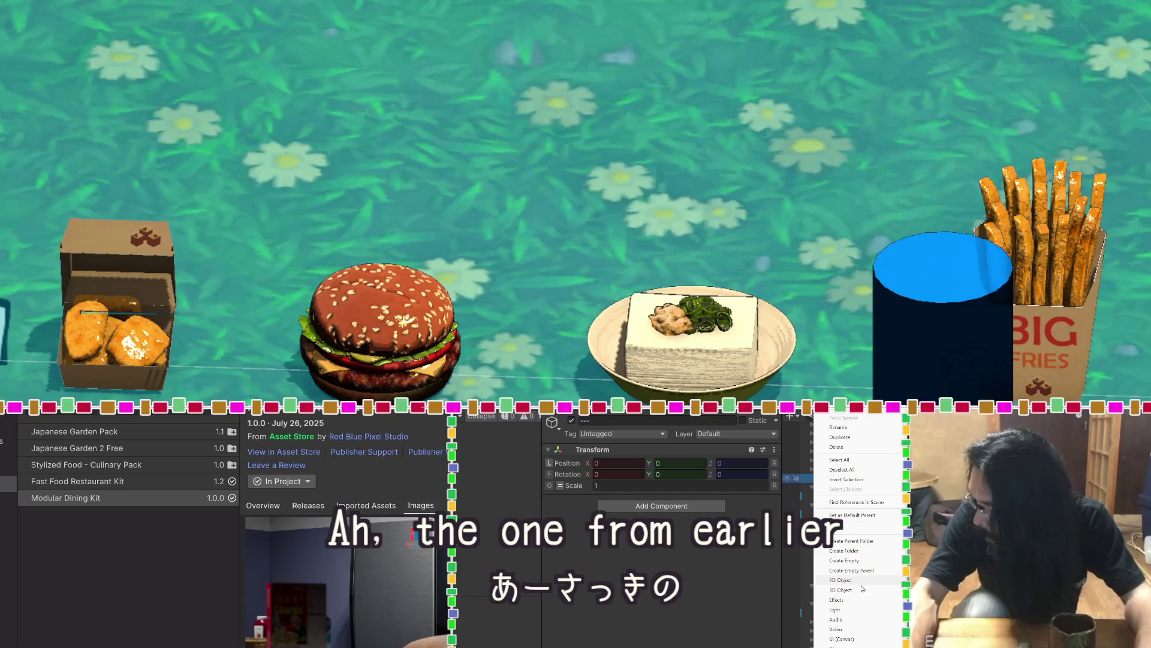
mouse_move(862, 584)
click(862, 560)
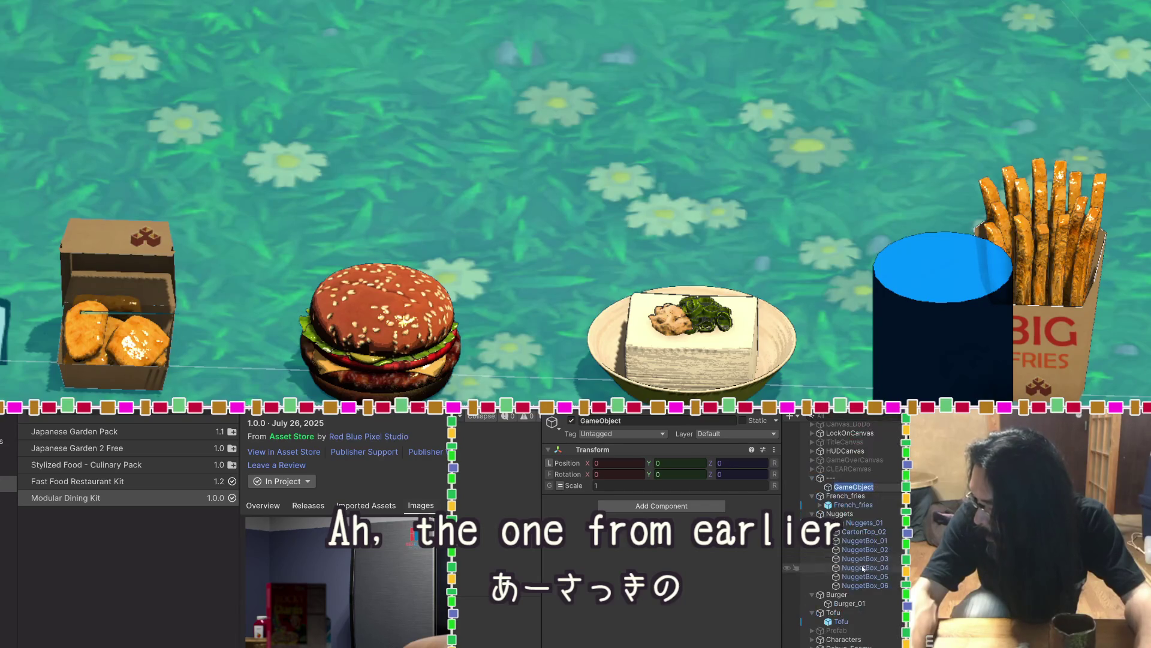
key(Return)
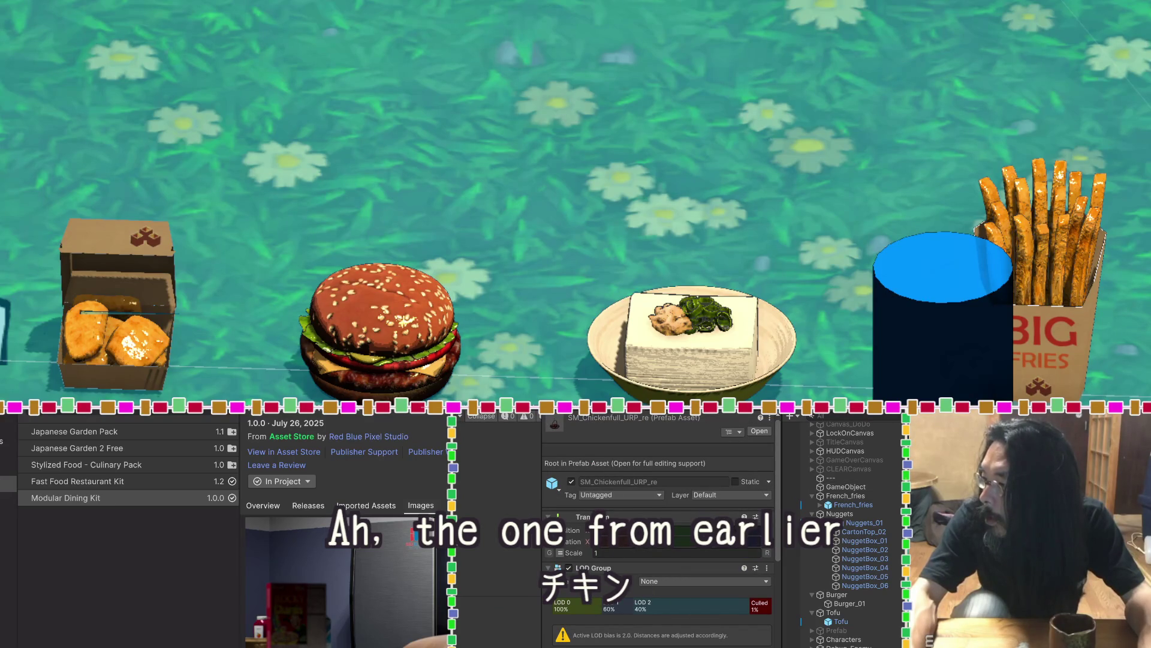
click(850, 487)
click(850, 487)
text(Chickenfull)
key(Return)
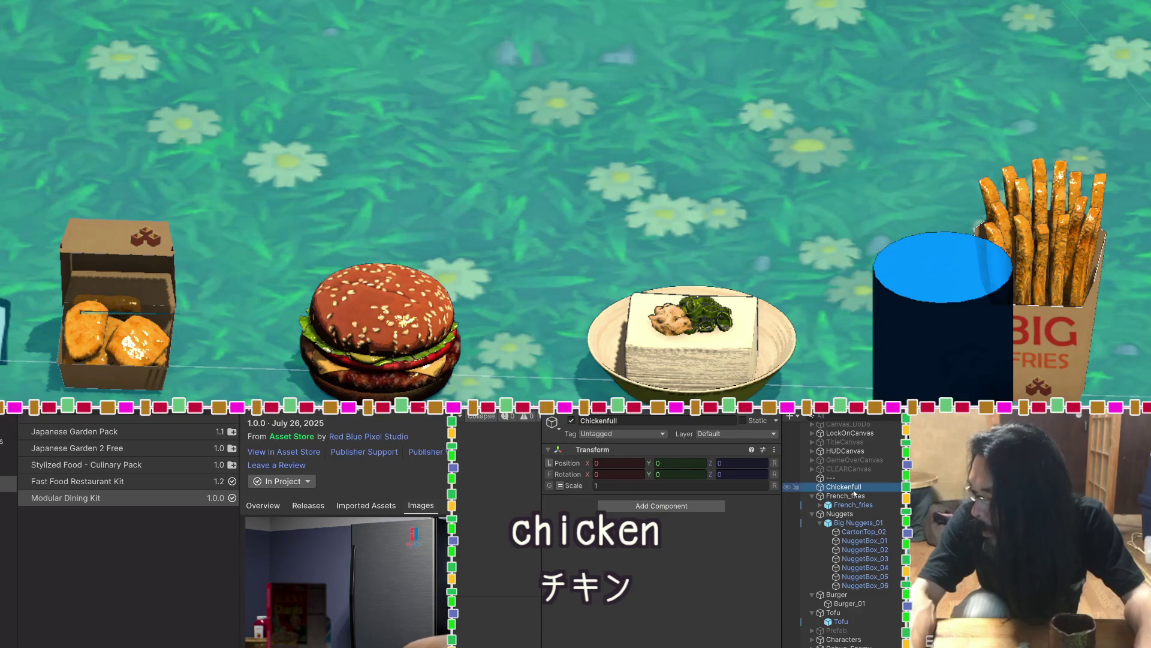
Parent SM_Chickenfull_URP_re to Chickenfull and move it to X -12.93 beside the food row
mouse_move(850, 487)
mouse_down()
mouse_move(857, 473)
mouse_move(845, 488)
mouse_up()
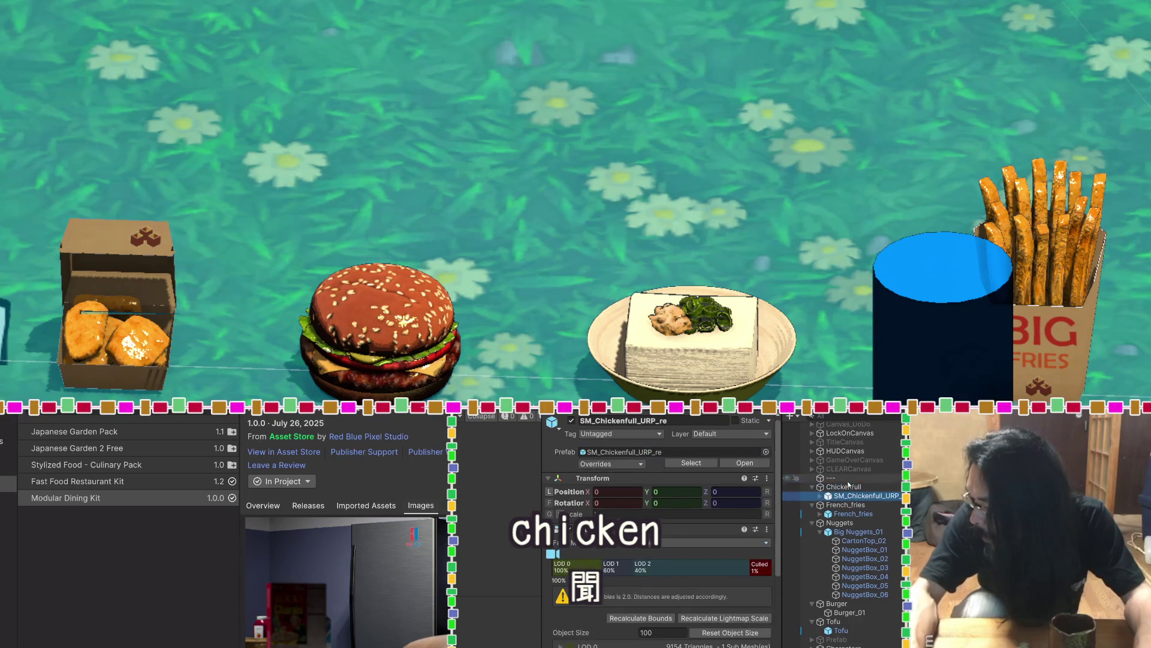
click(826, 488)
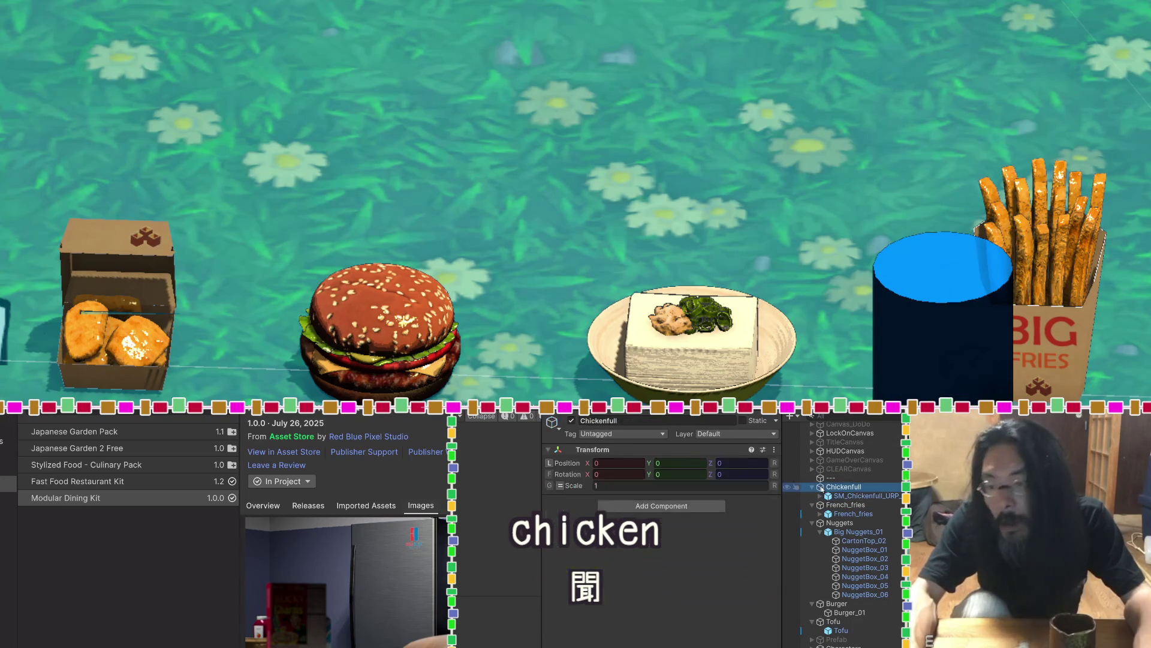
key(f)
scroll(636, 343, down, 10)
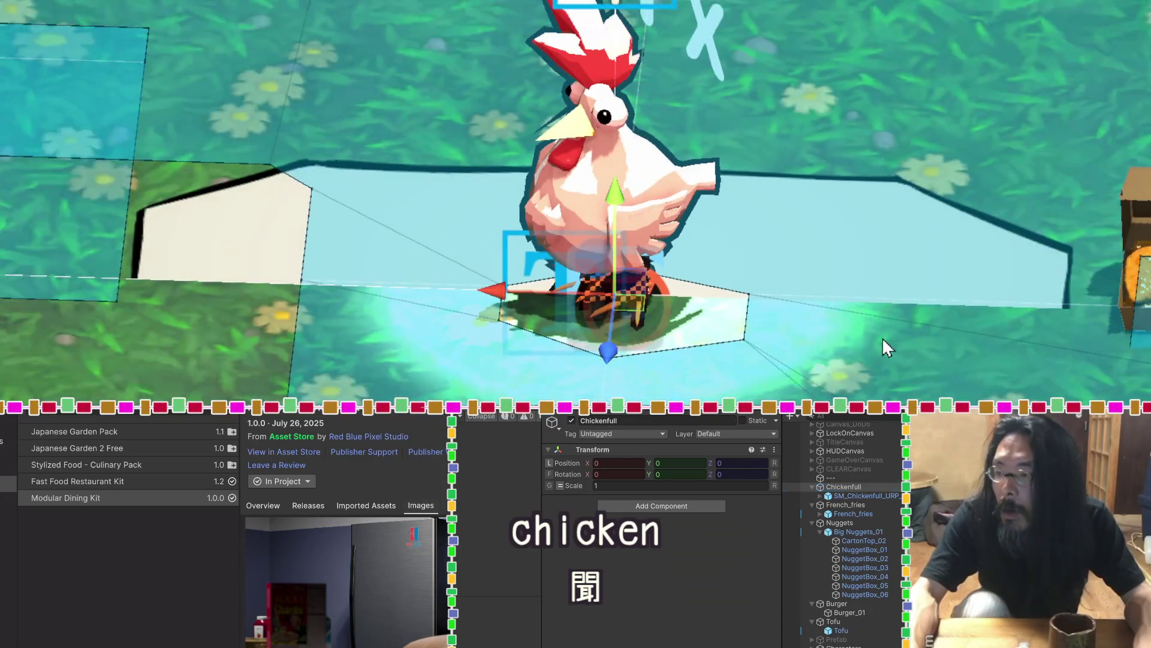
drag(882, 338, 498, 335)
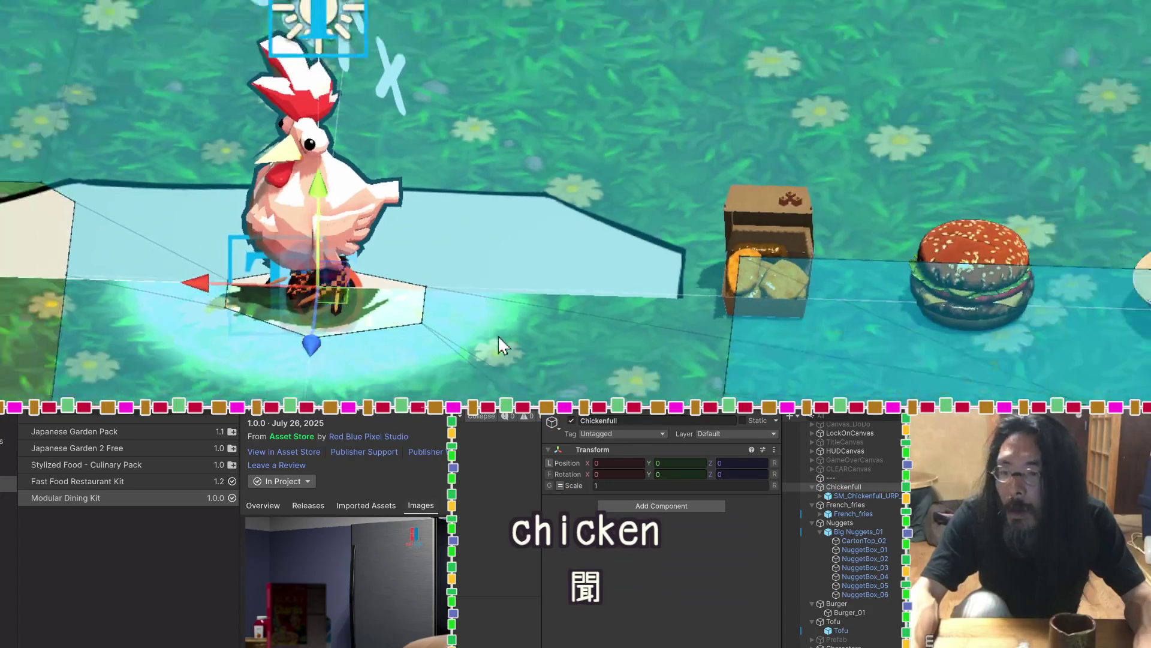
drag(330, 175, 327, 137)
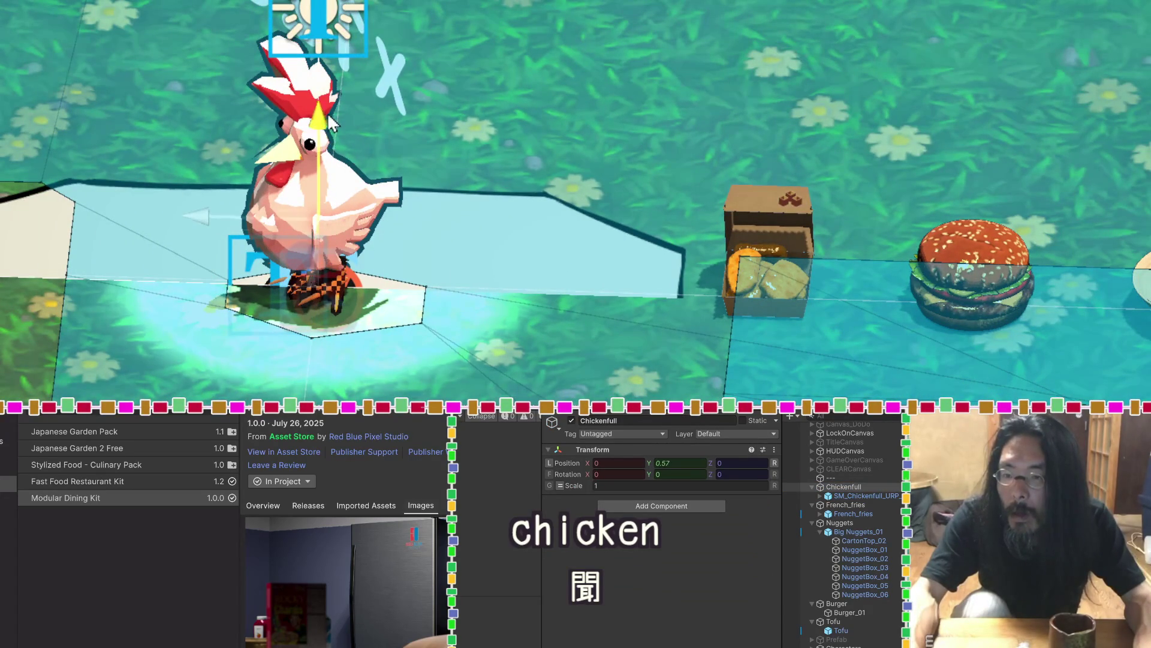
key(ctrl+z)
scroll(329, 105, down, 3)
drag(291, 276, 882, 284)
drag(720, 240, 420, 210)
Select the chicken prefab inside Chickenfull and set its Transform scale to 4.5
click(863, 496)
click(630, 514)
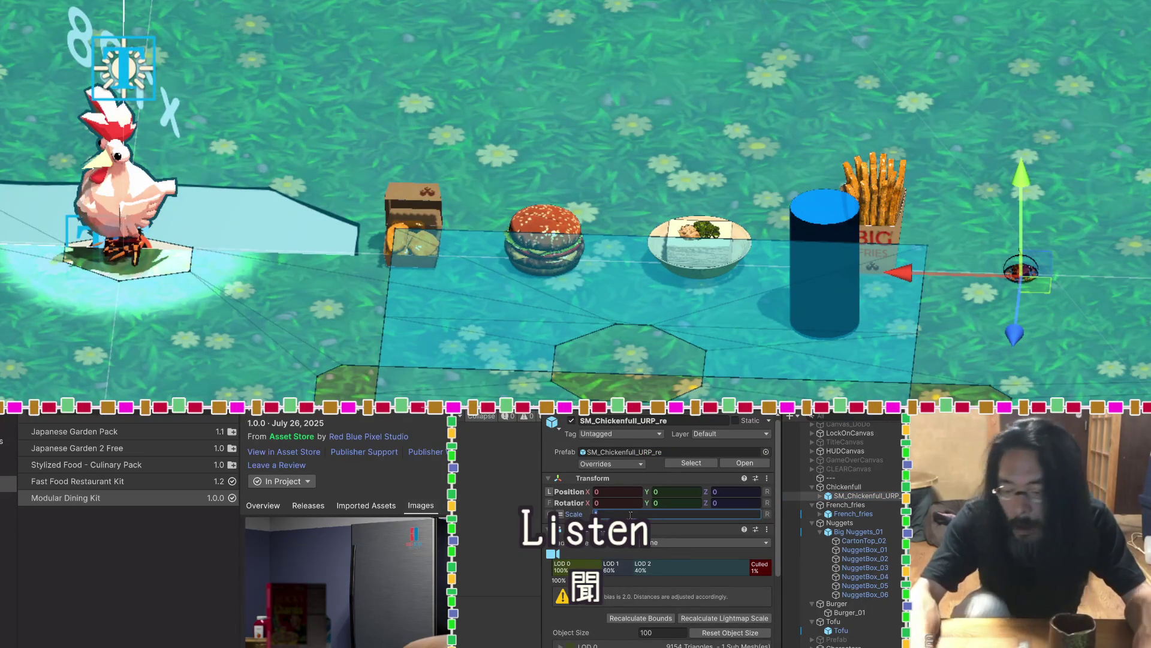
text(5f)
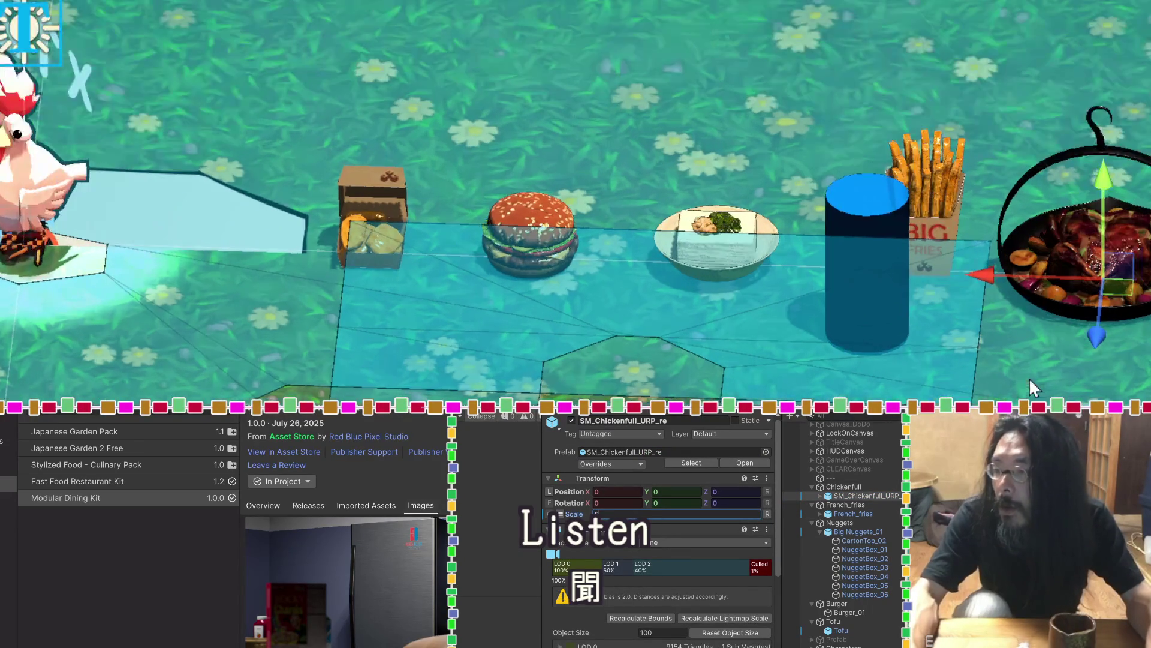
scroll(613, 314, down, 5)
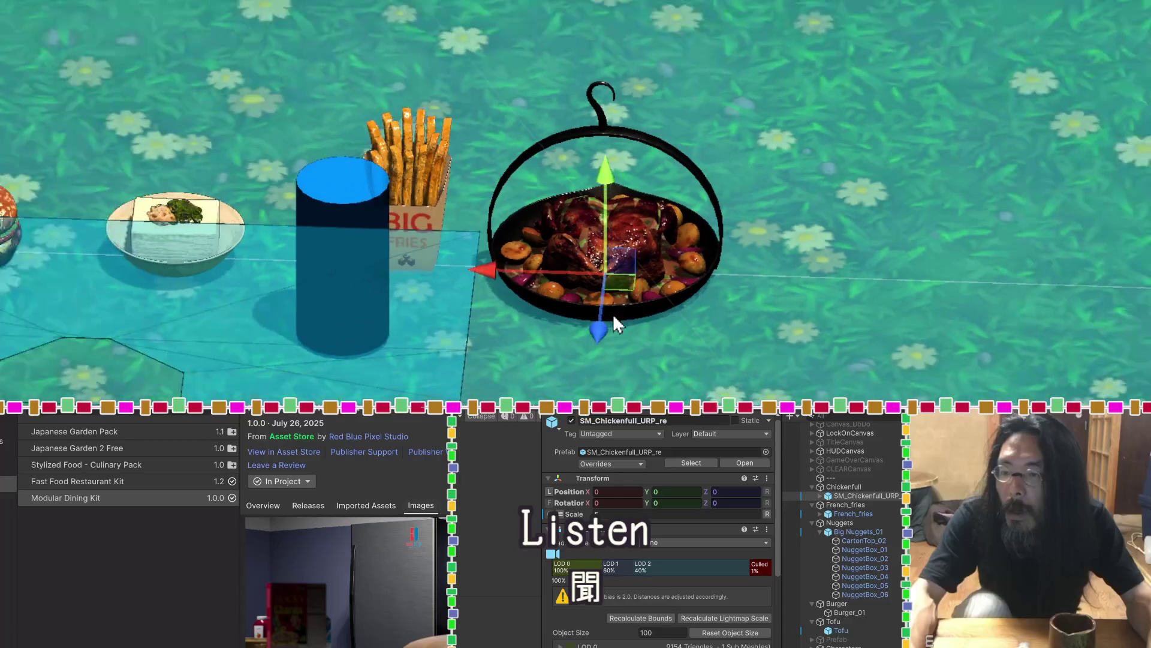
click(591, 513)
text(3)
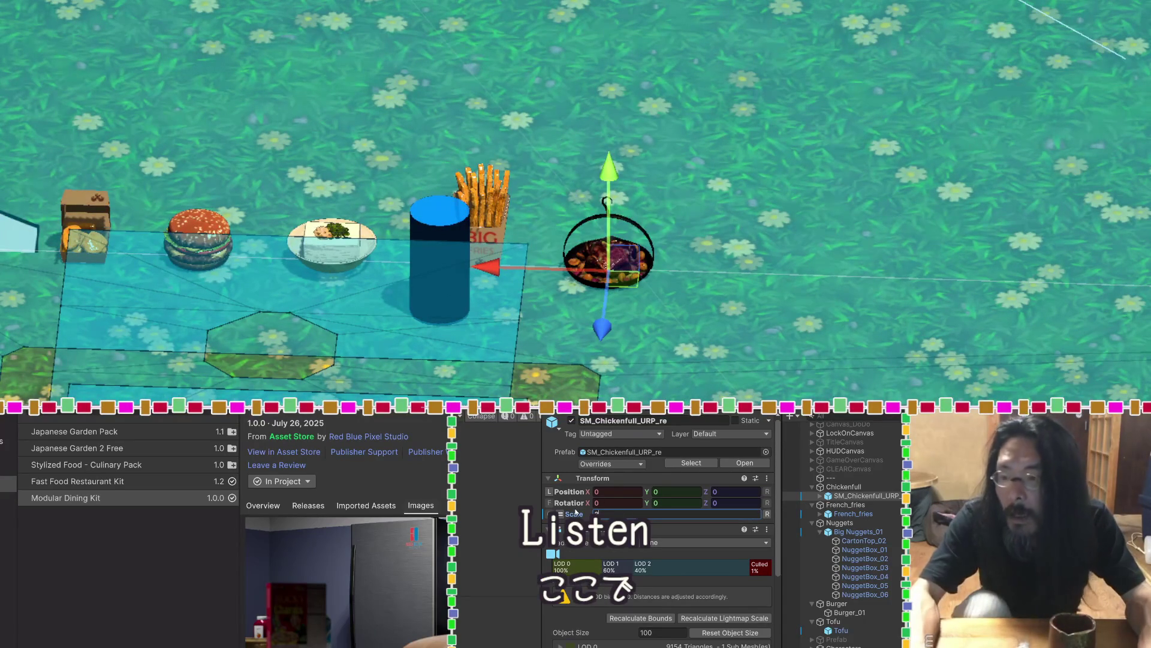
text(4)
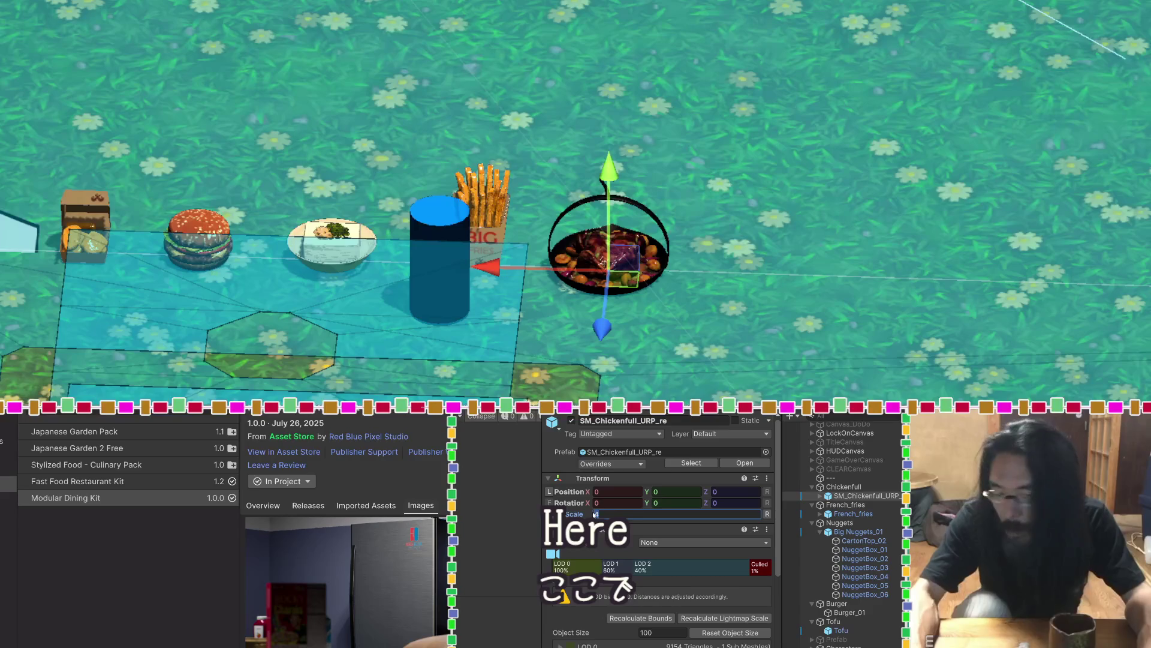
text(.5)
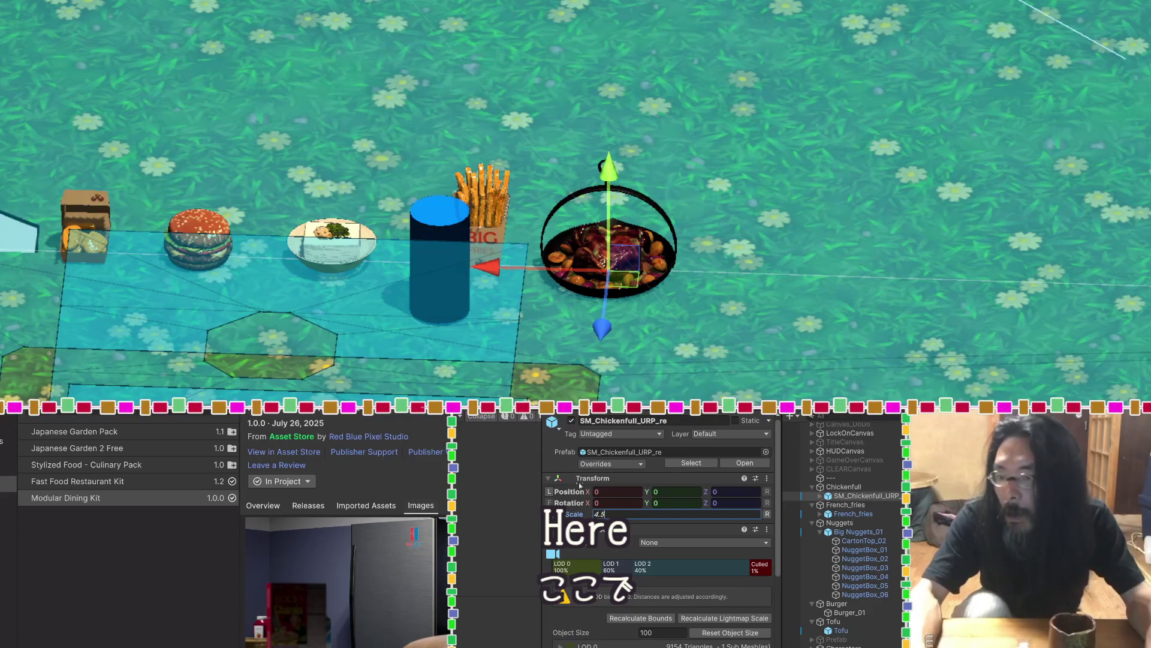
Orbit and zoom the Scene view in closer to the chicken pan
mouse_move(840, 339)
mouse_down()
mouse_move(1095, 349)
mouse_move(674, 303)
mouse_move(542, 371)
mouse_up()
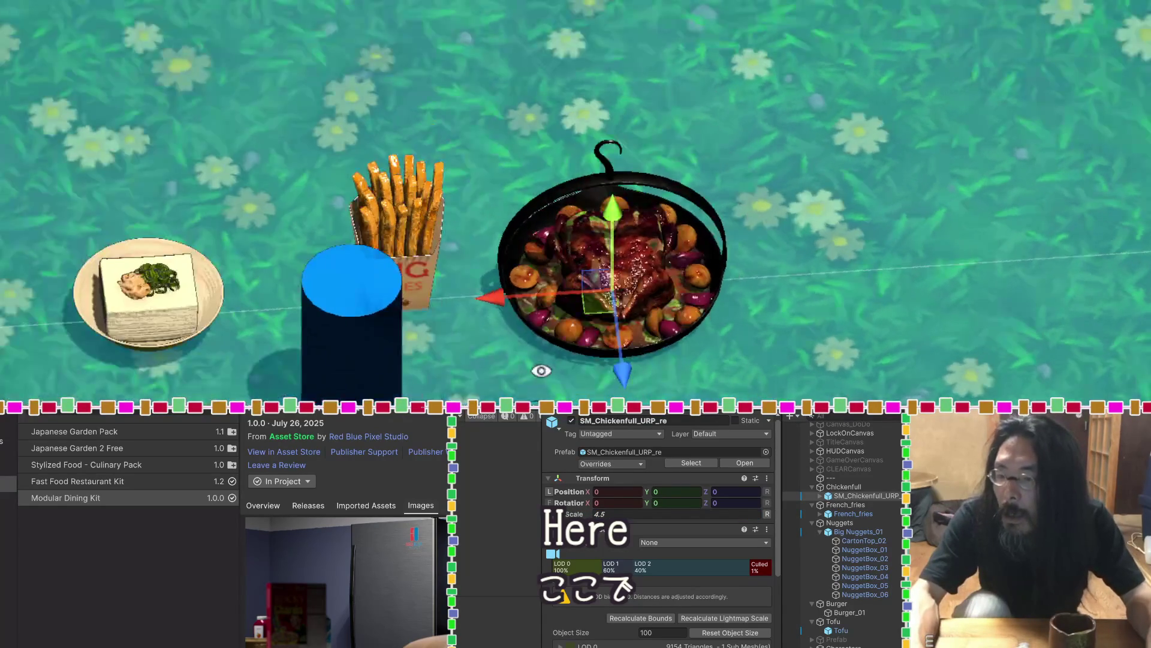
scroll(625, 334, up, 6)
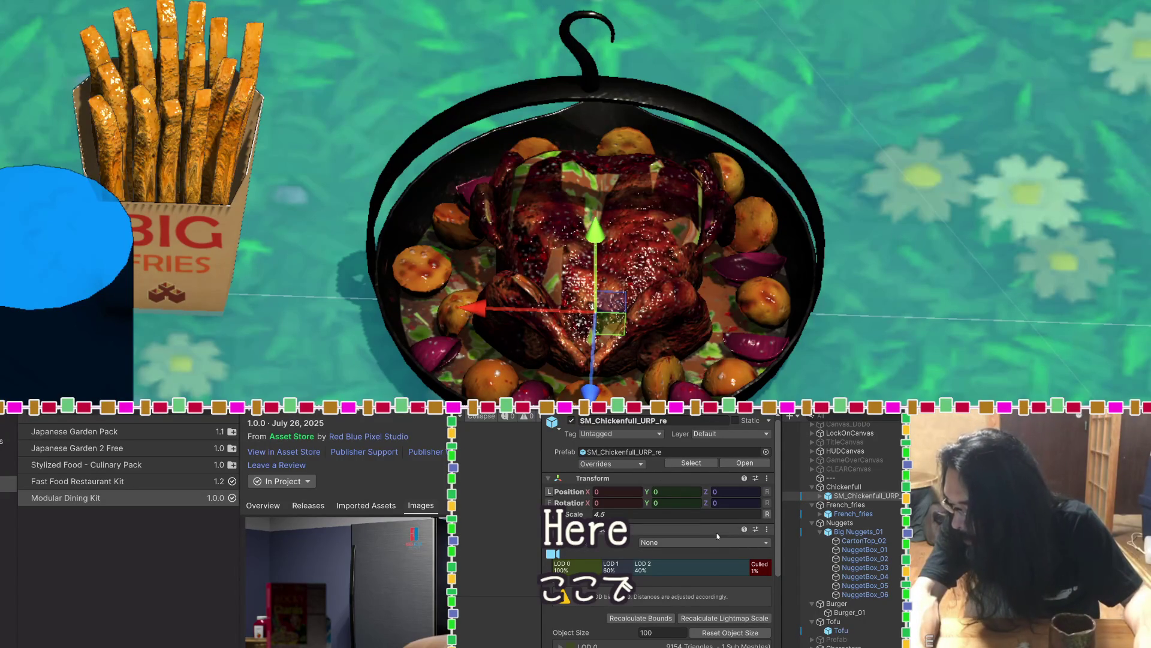
scroll(717, 536, down, 3)
scroll(749, 539, up, 3)
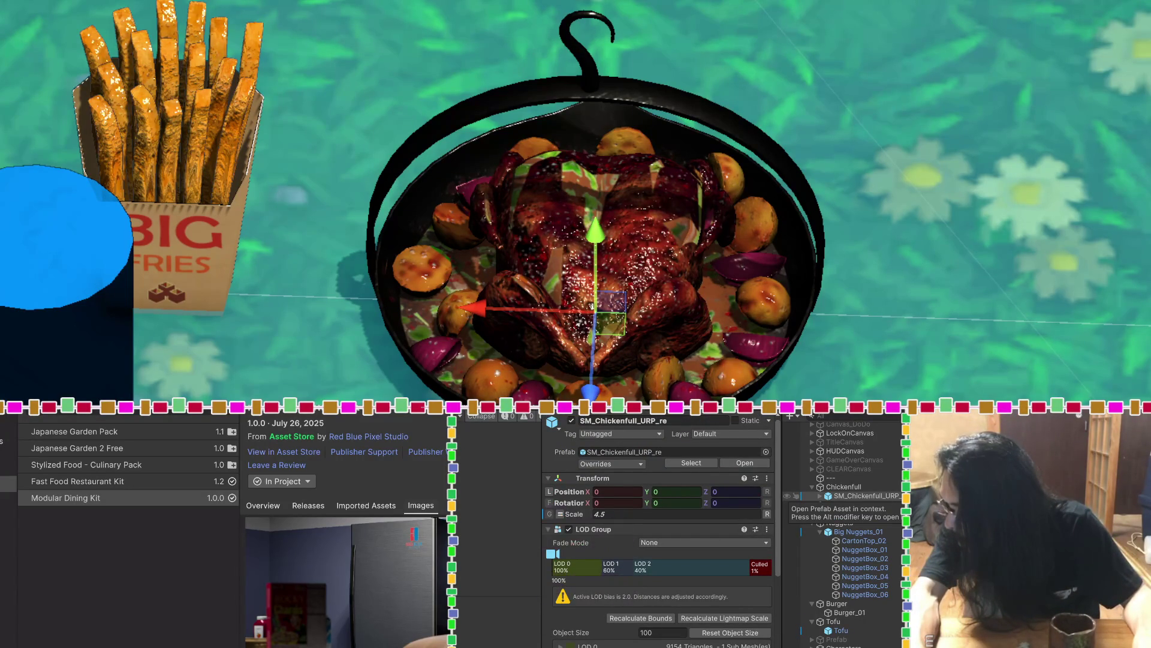
Open the chicken prefab in context and toggle LOD_0's visibility to compare, leaving it on
click(820, 495)
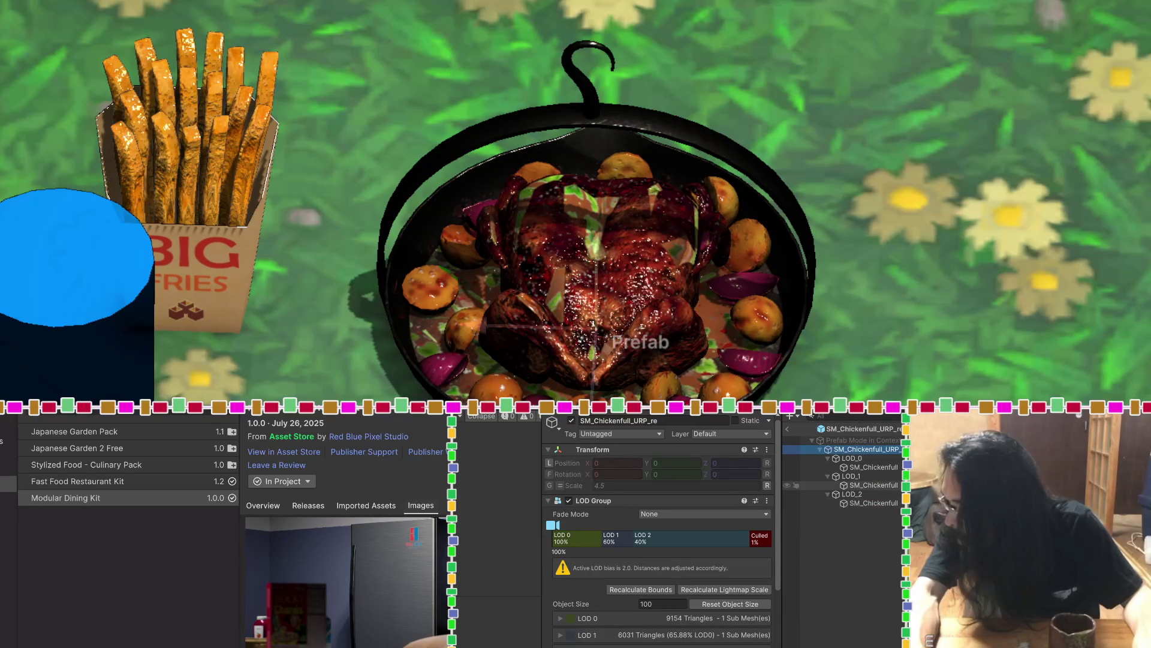
click(865, 462)
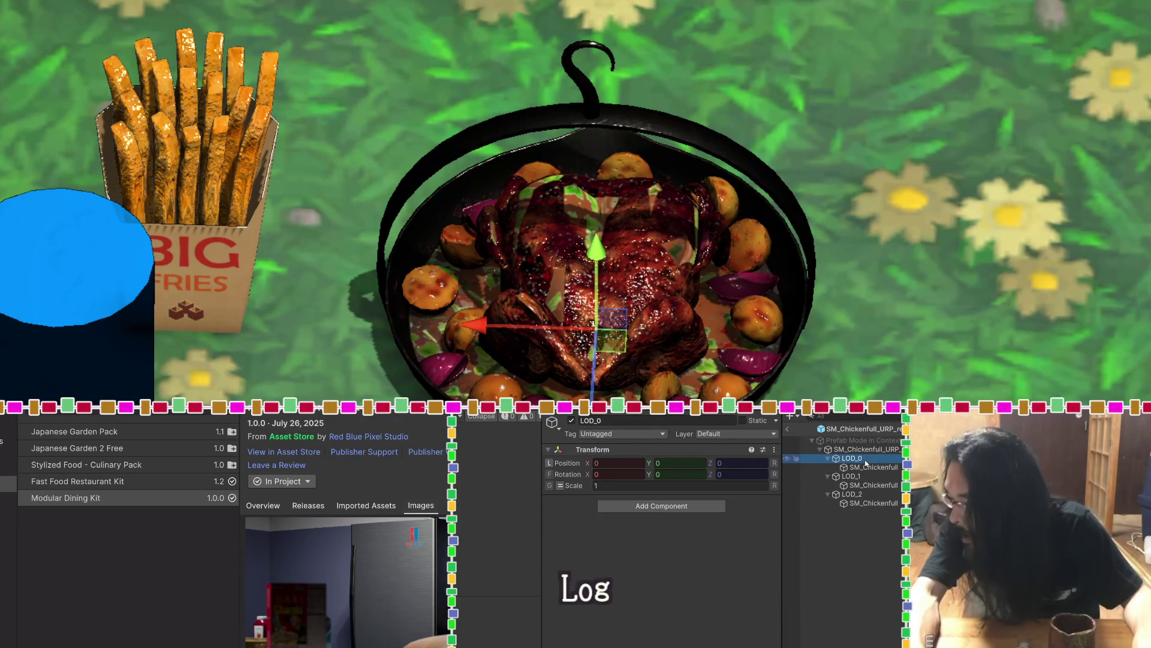
click(572, 421)
click(572, 421)
click(572, 421)
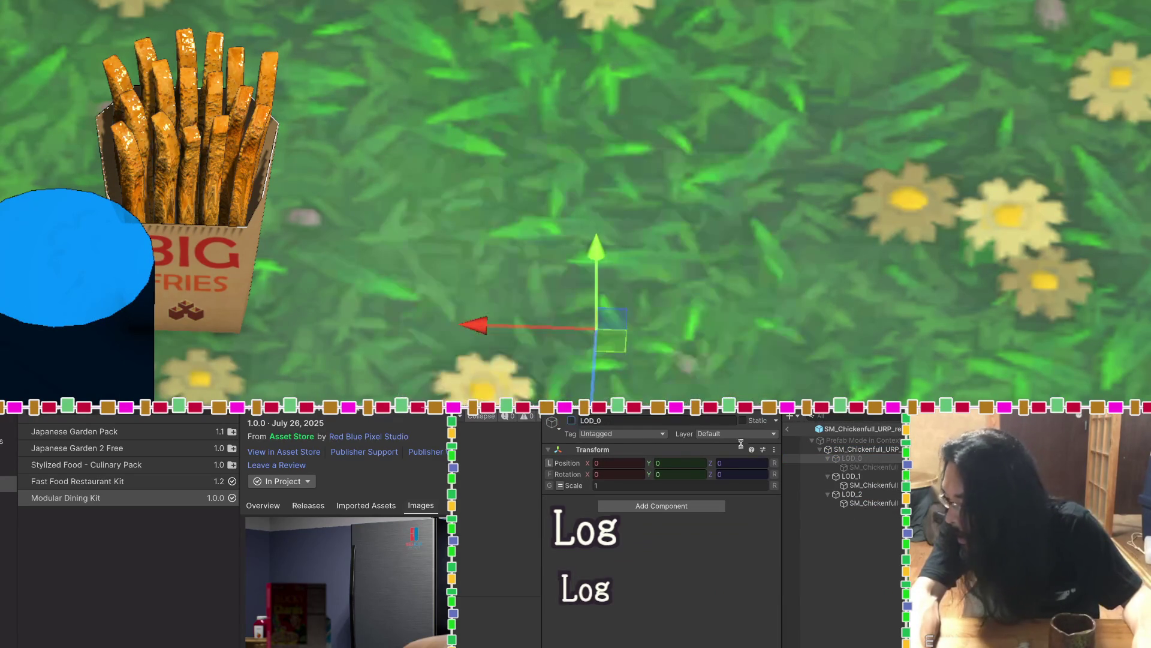
click(867, 481)
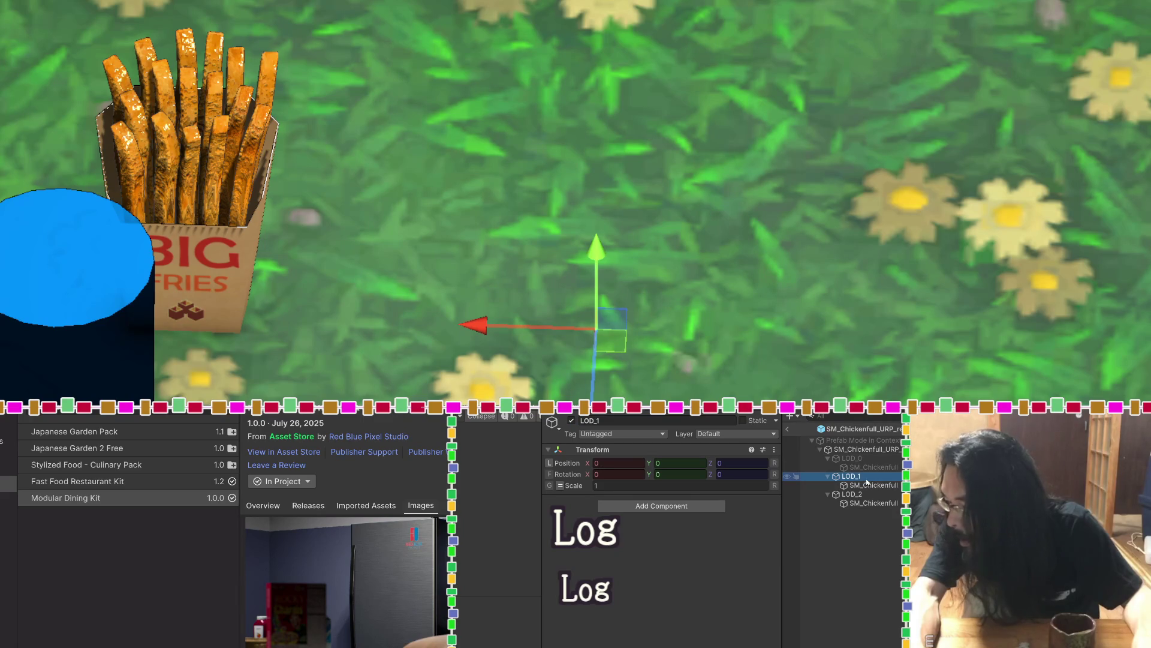
click(847, 460)
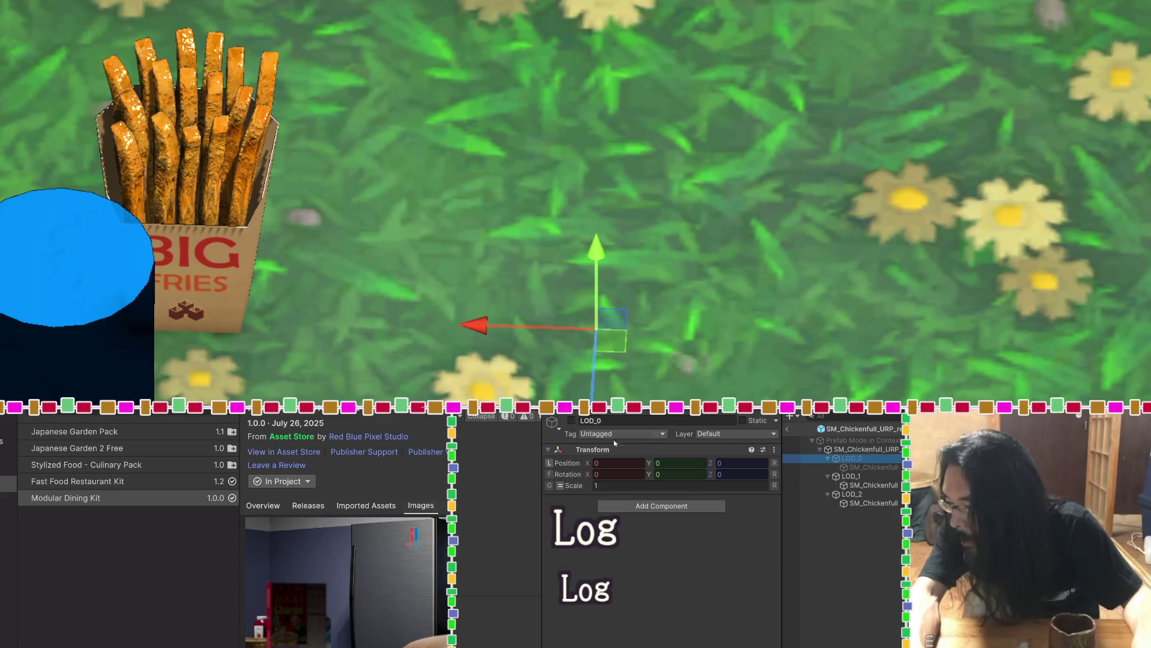
click(572, 421)
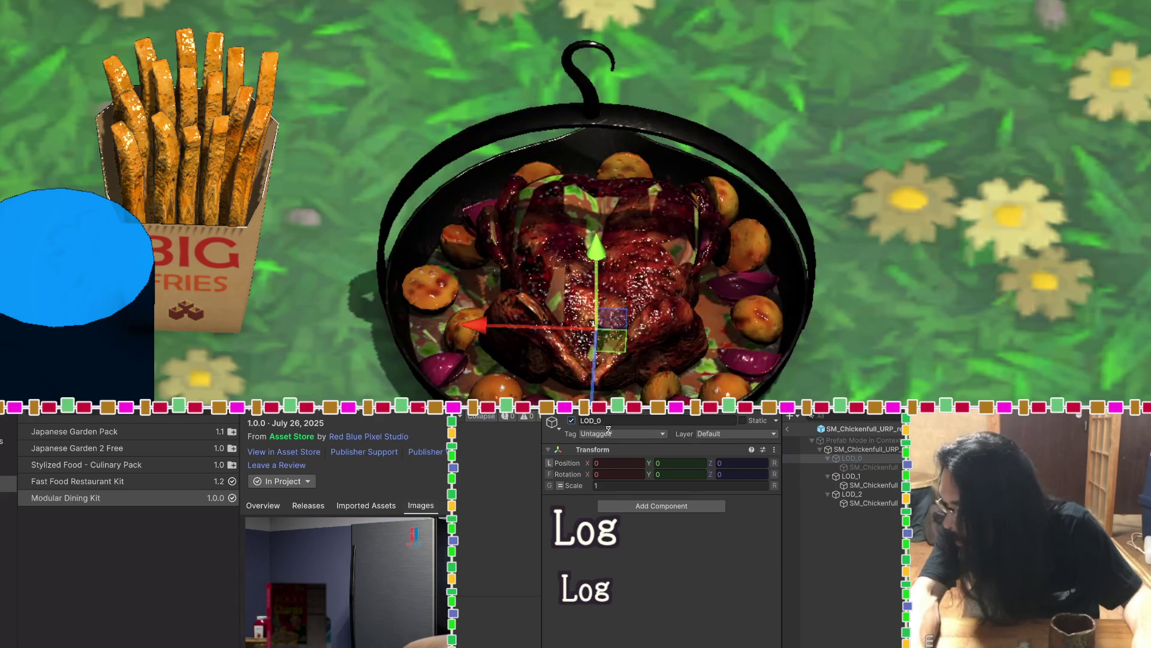
Check the LOD_1 and LOD_2 children, then remove the LOD Group from the prefab root
click(851, 484)
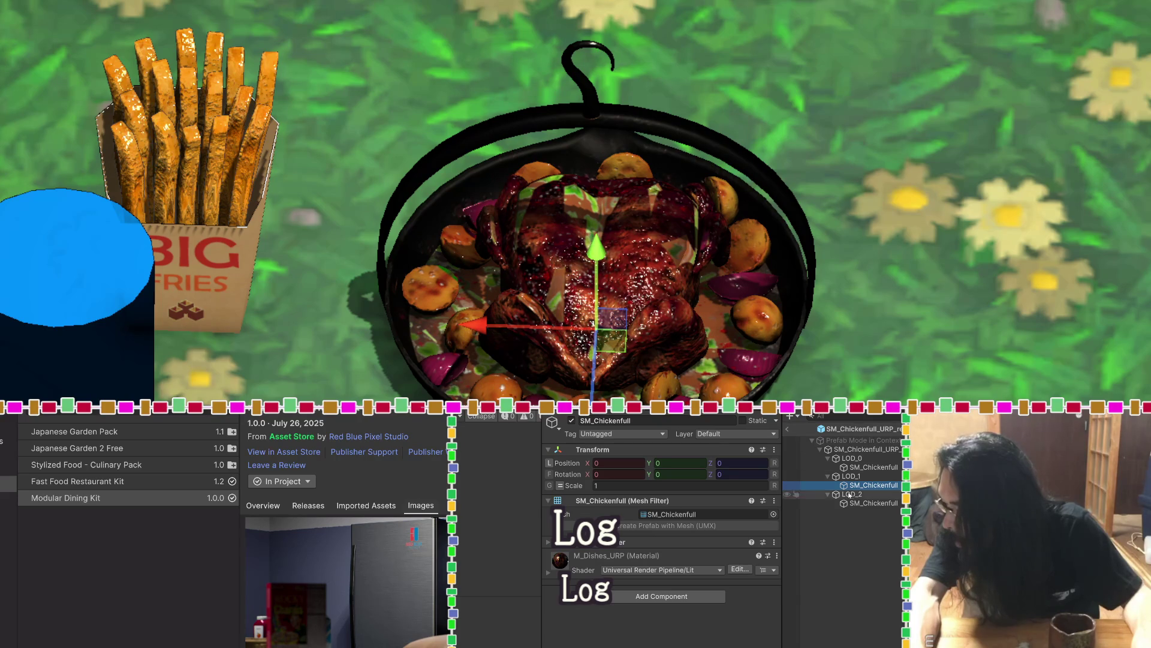
click(851, 495)
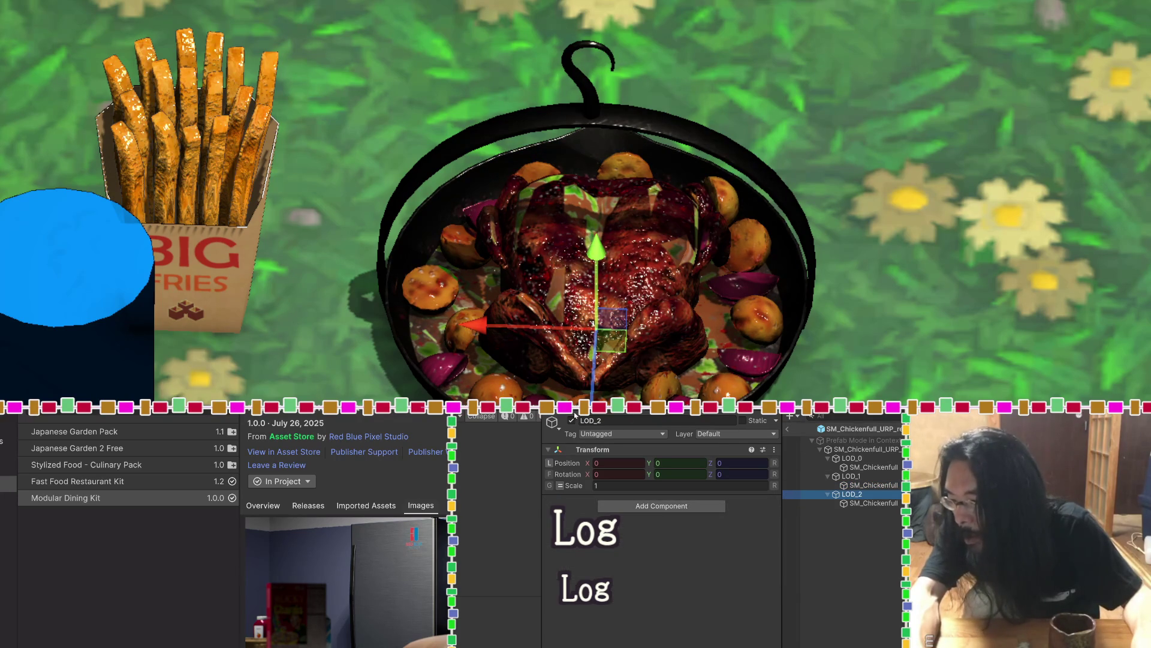
click(571, 421)
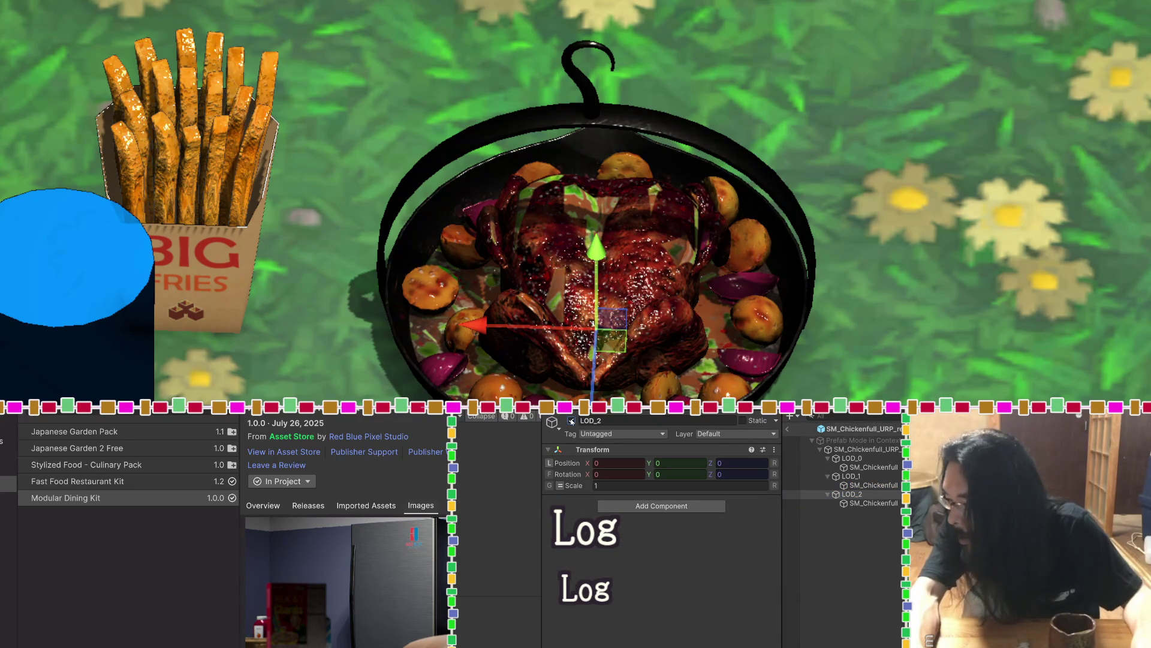
click(867, 449)
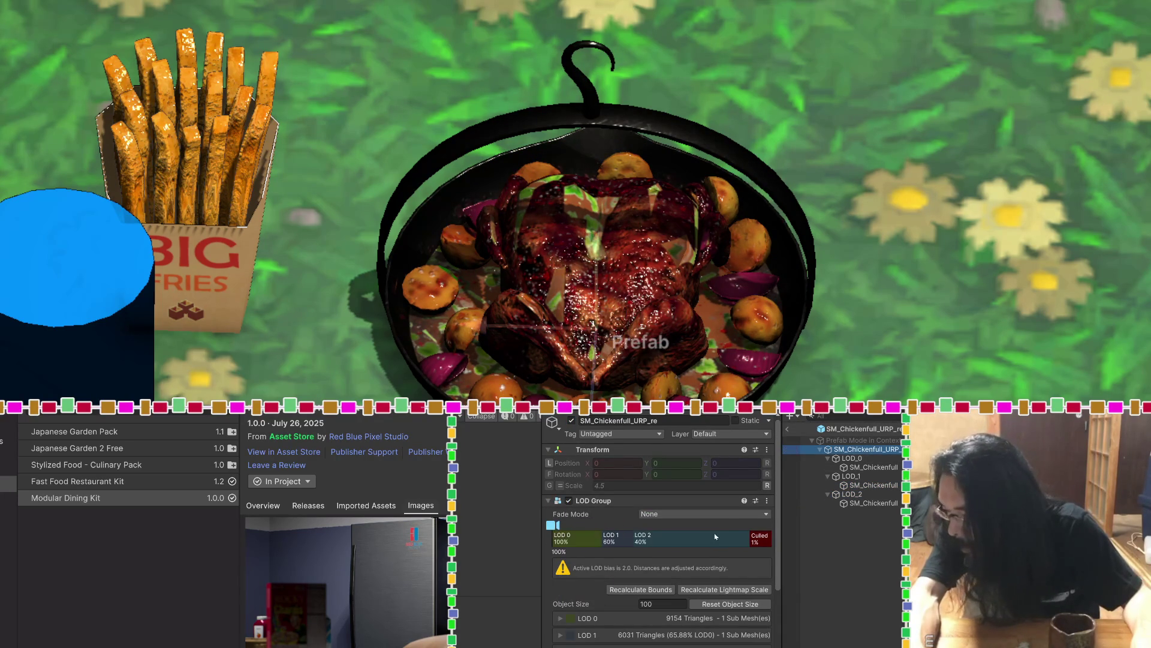
click(570, 500)
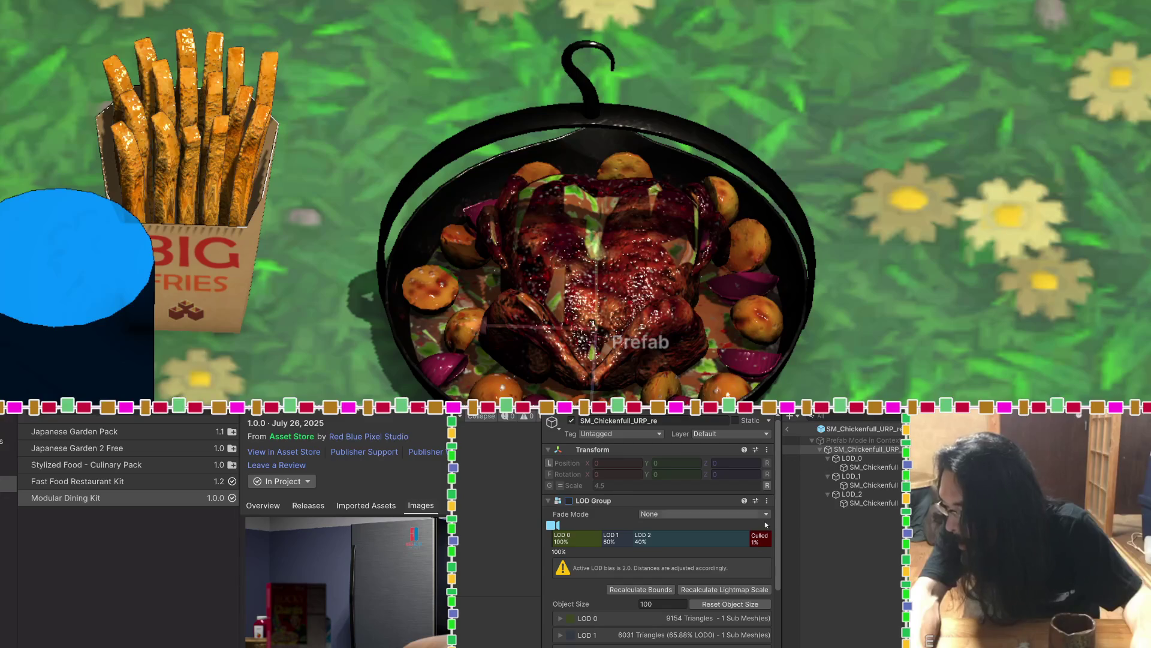
click(767, 500)
click(801, 571)
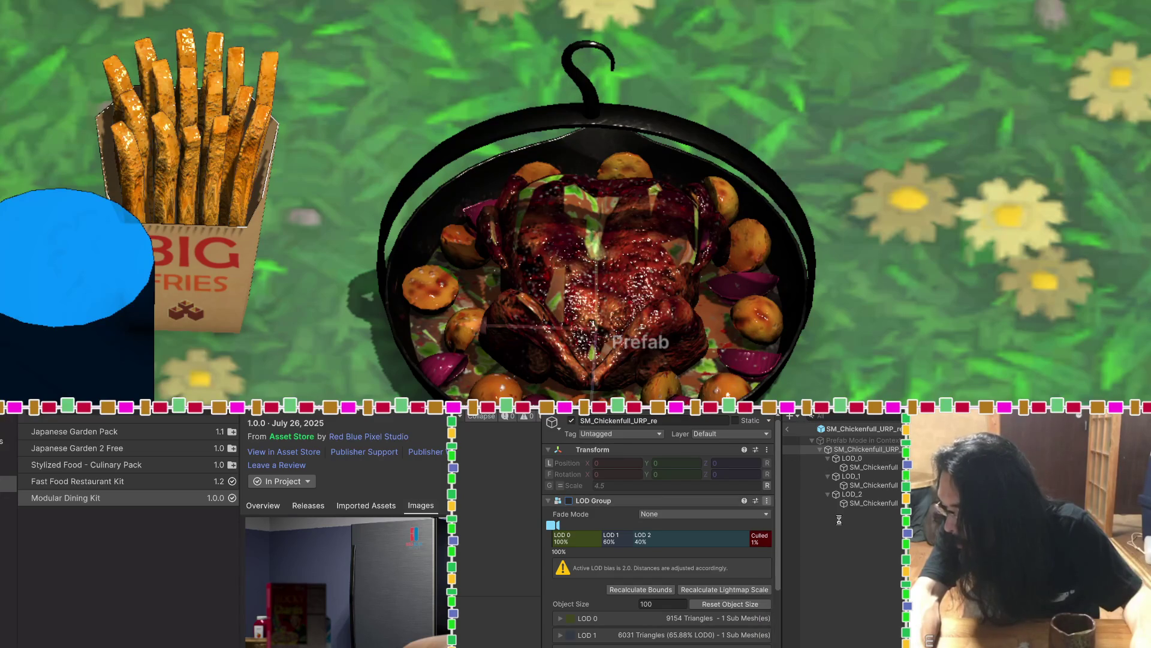
Deactivate LOD_1 while keeping LOD_0 and LOD_2 active
click(835, 459)
click(572, 420)
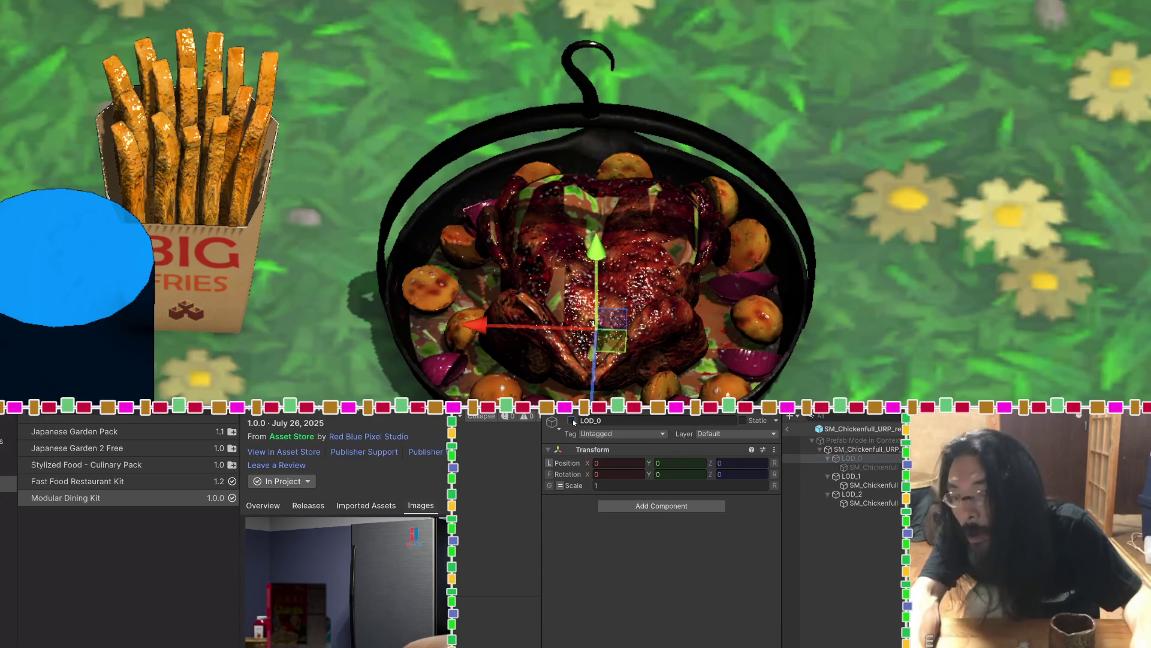
click(849, 476)
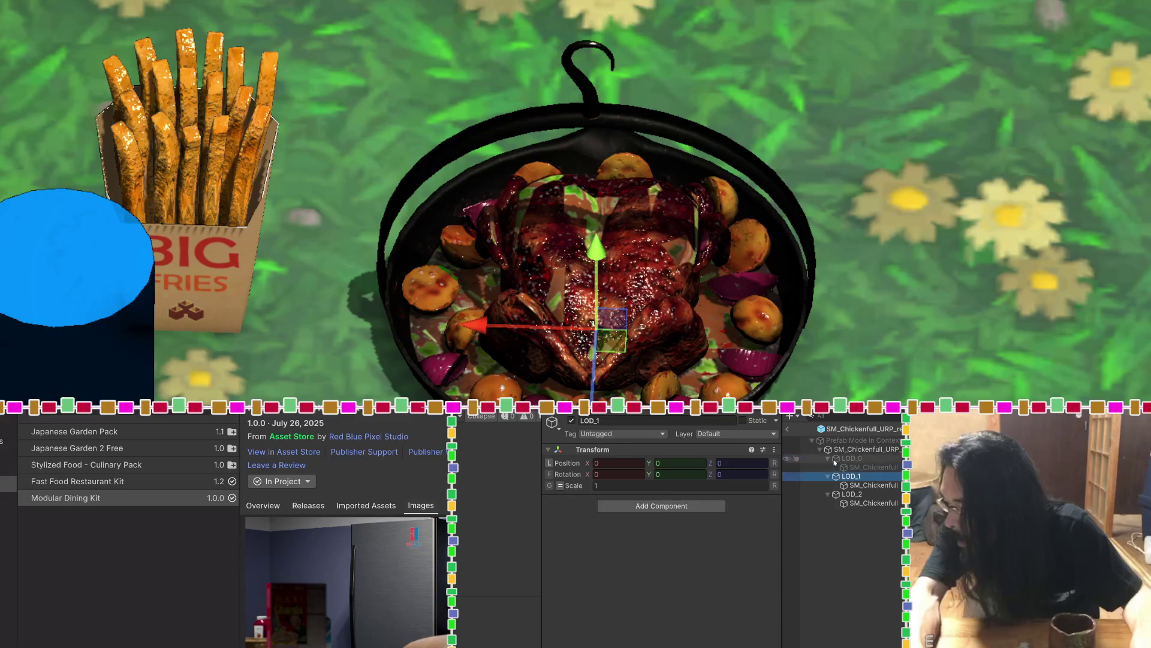
click(572, 420)
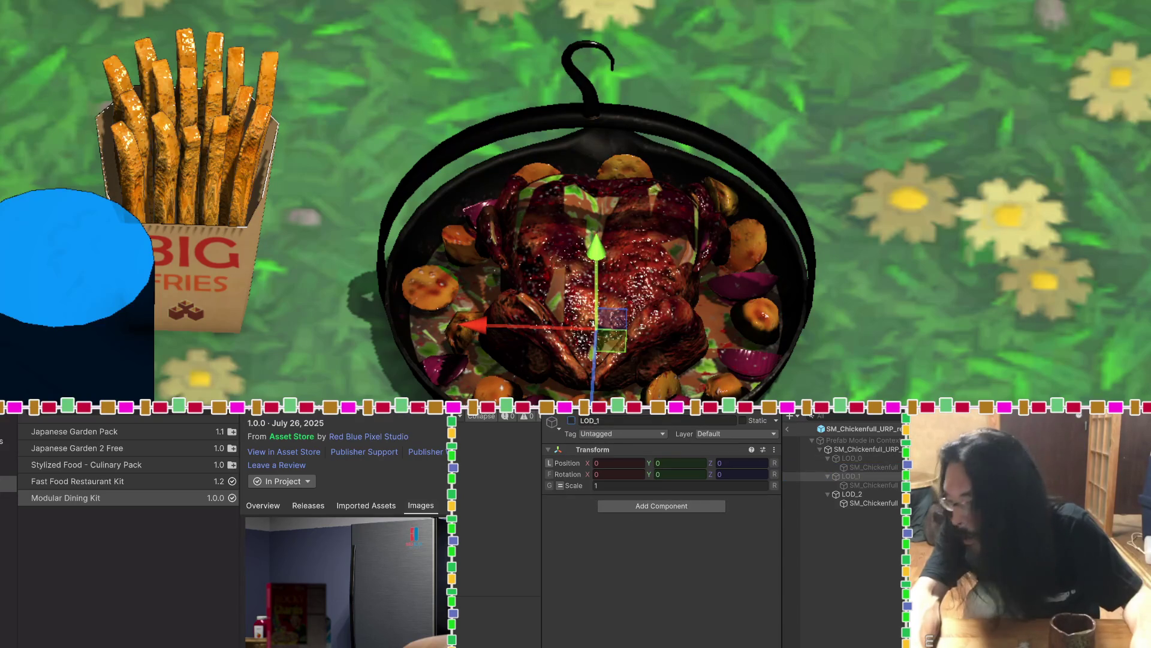
click(851, 494)
click(572, 421)
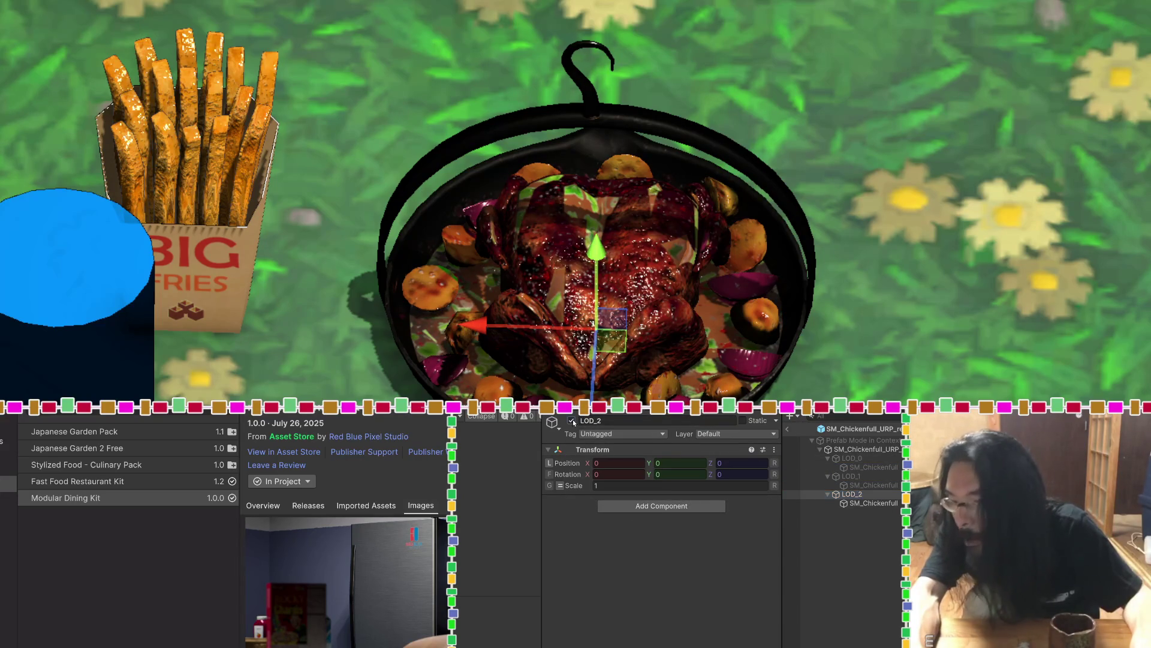
click(571, 420)
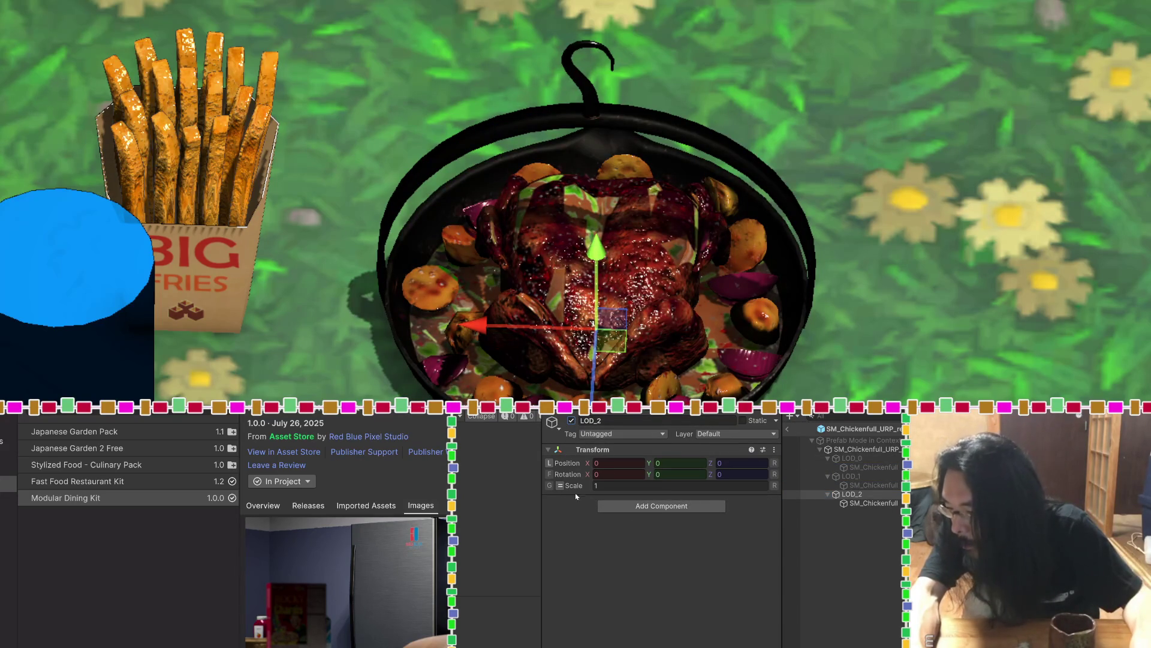
click(844, 459)
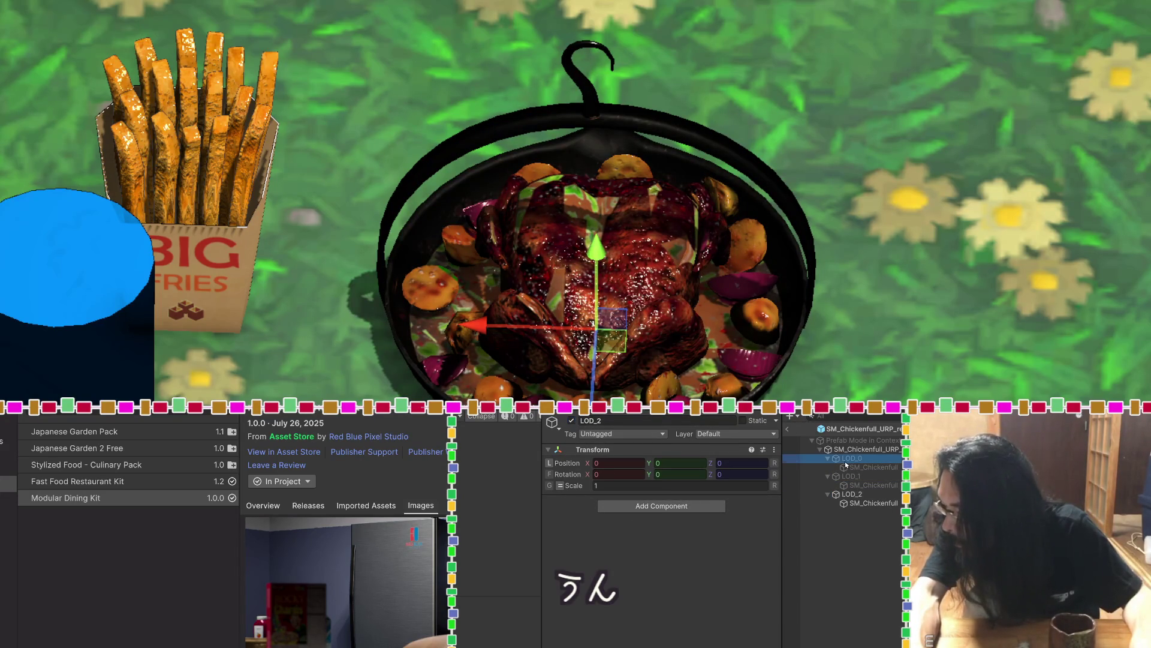
click(572, 421)
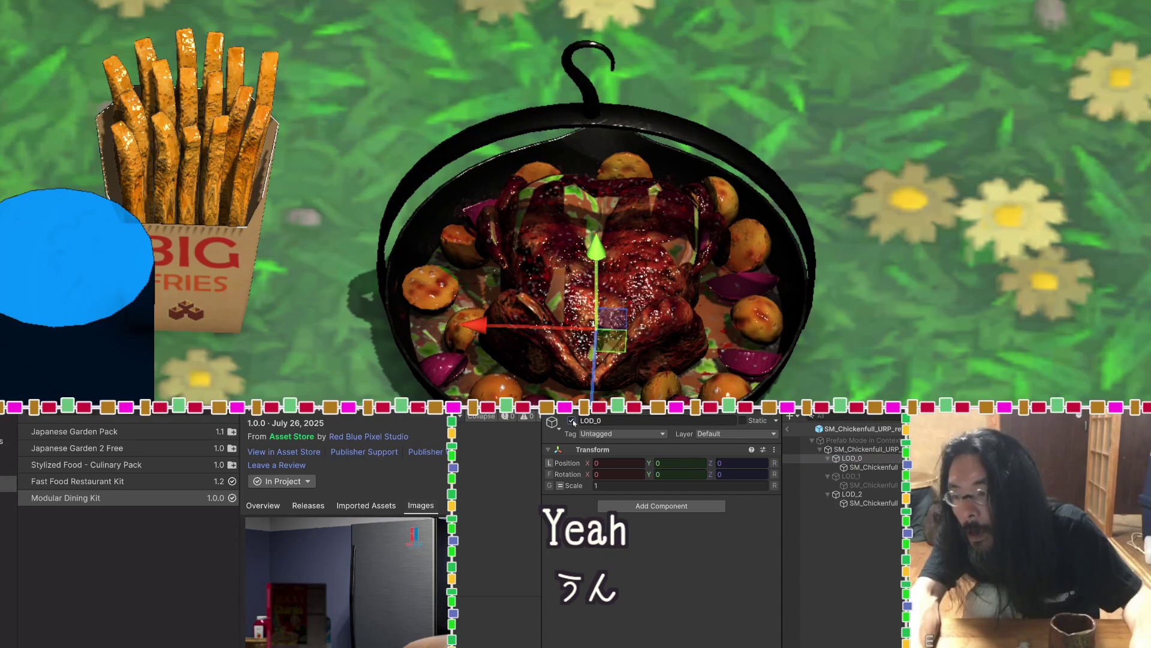
Inspect LOD_0's SM_Chickenfull mesh stats: 5421 vertices, bounds about 0.51 × 0.48 × 0.52
click(845, 468)
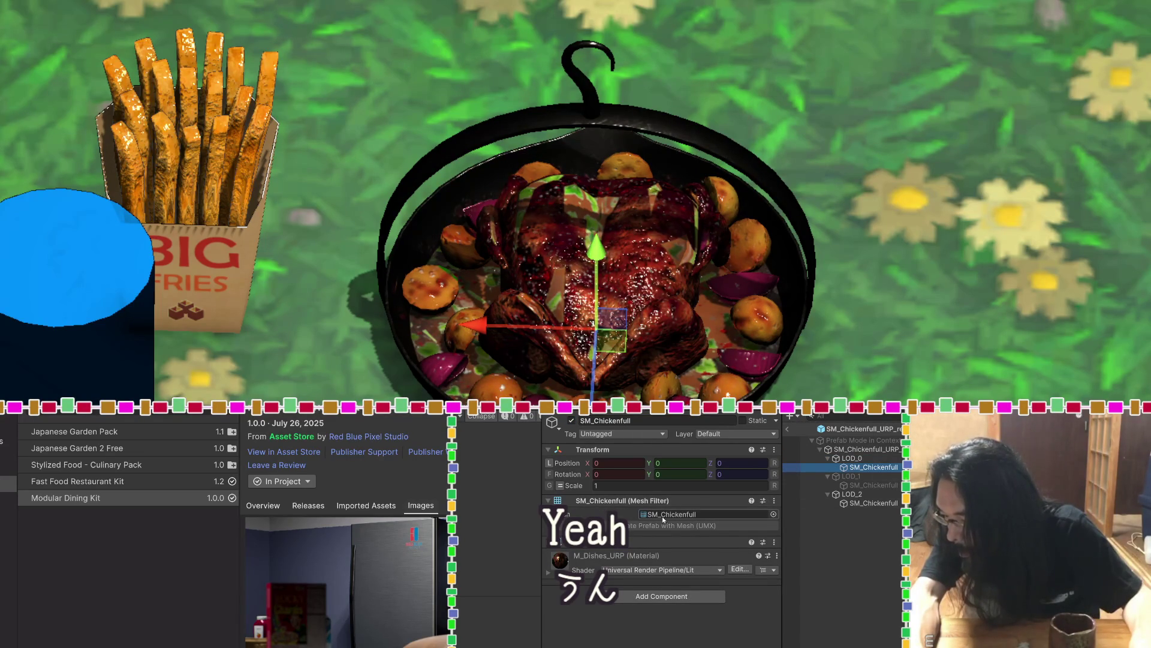
click(546, 542)
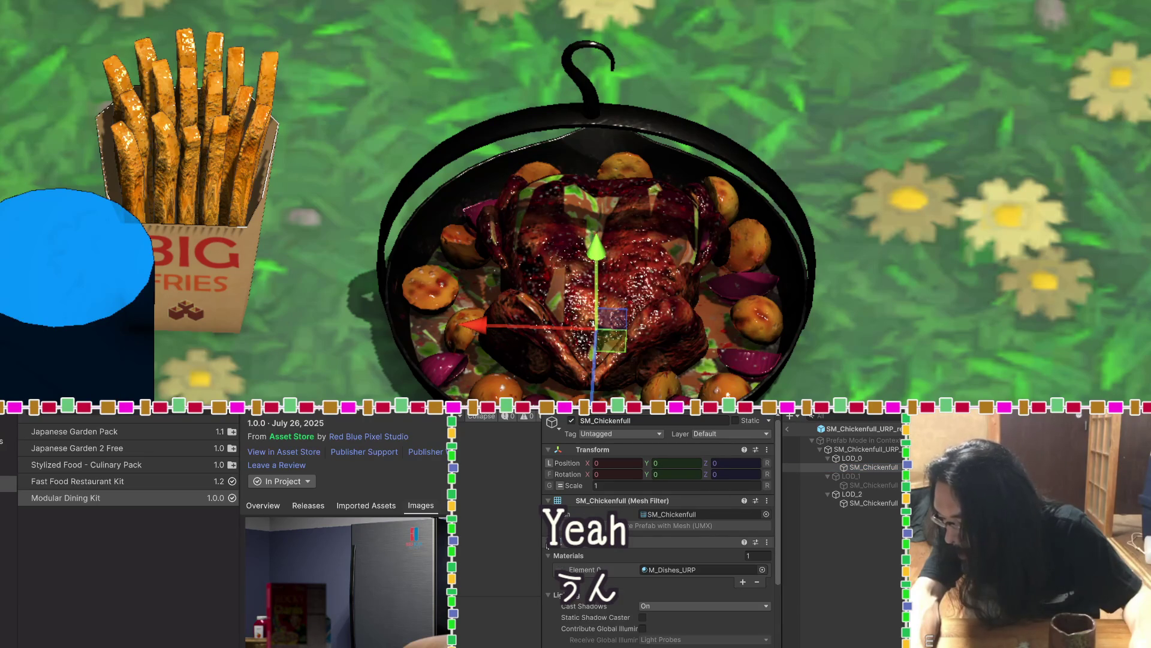
click(547, 543)
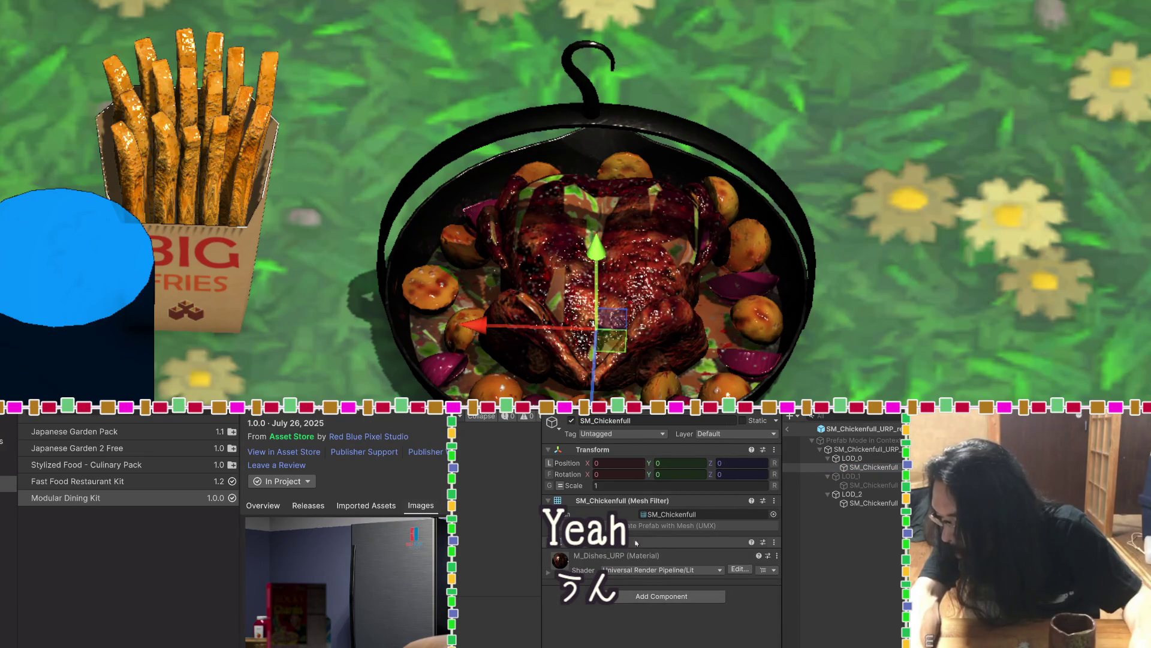
double_click(671, 514)
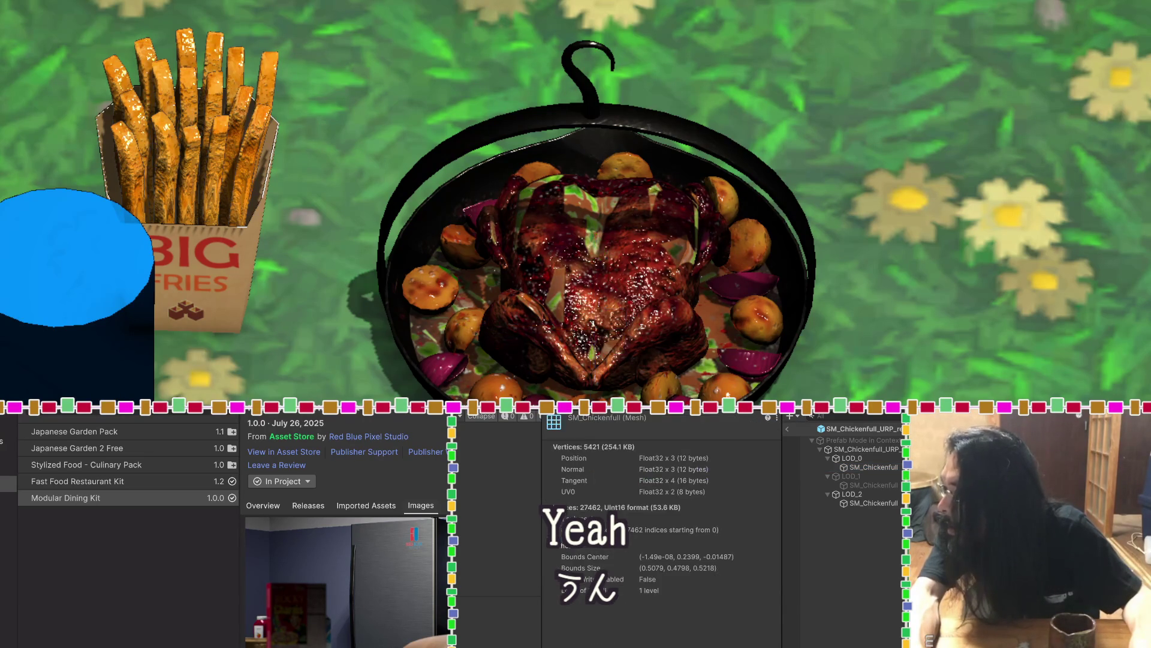
Check the lower-detail LOD_2 mesh, then delete the LOD_0 and LOD_1 objects
key(Down)
key(Down)
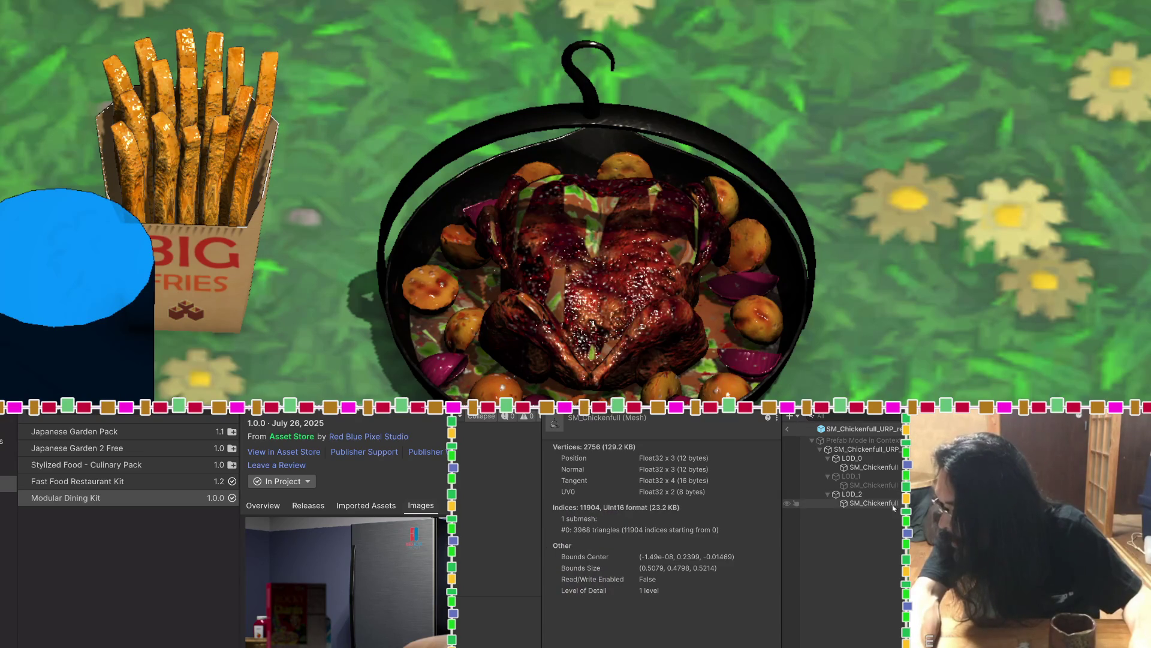
click(875, 504)
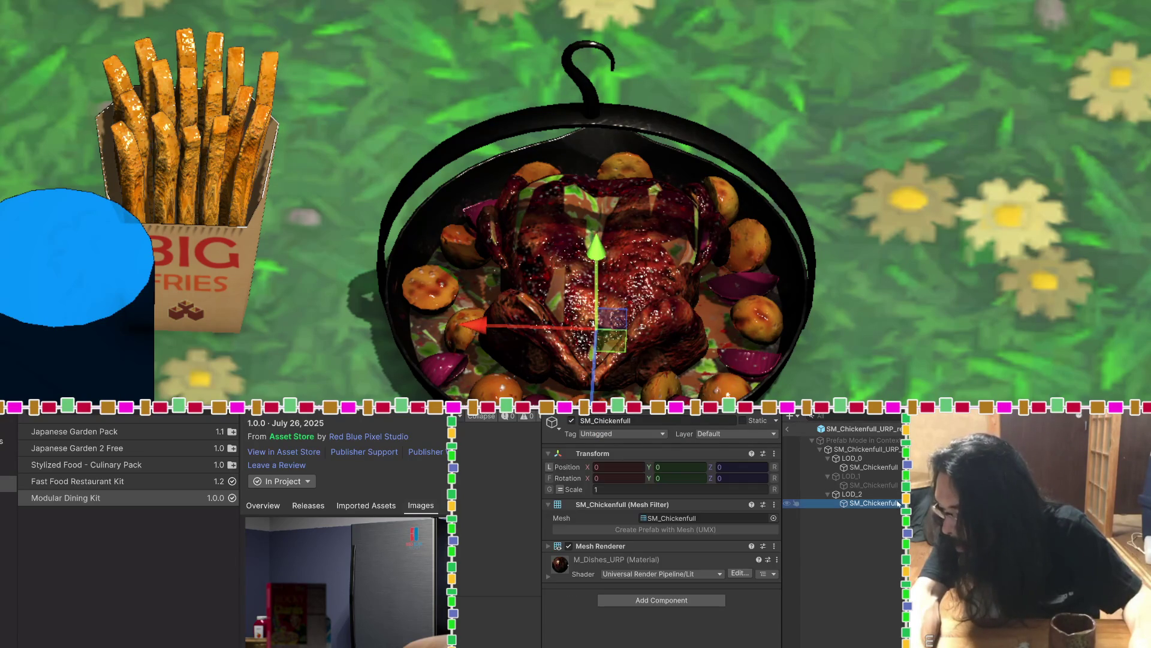
click(692, 521)
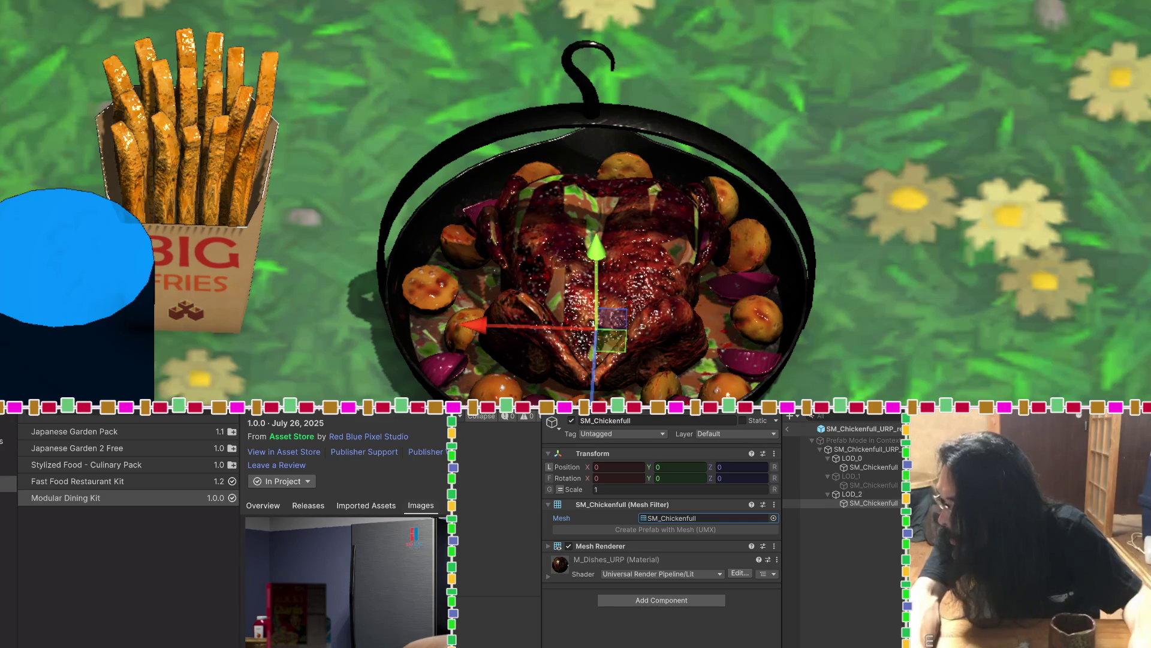
ctrl+click(875, 485)
ctrl+click(874, 467)
right_click(855, 467)
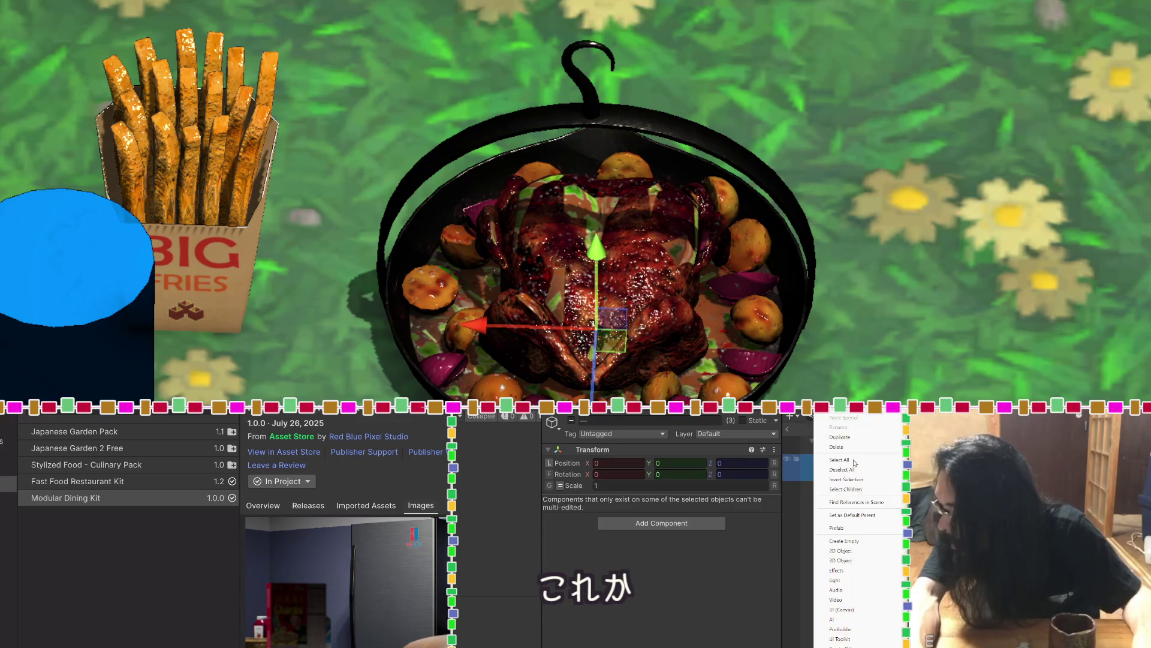
click(851, 446)
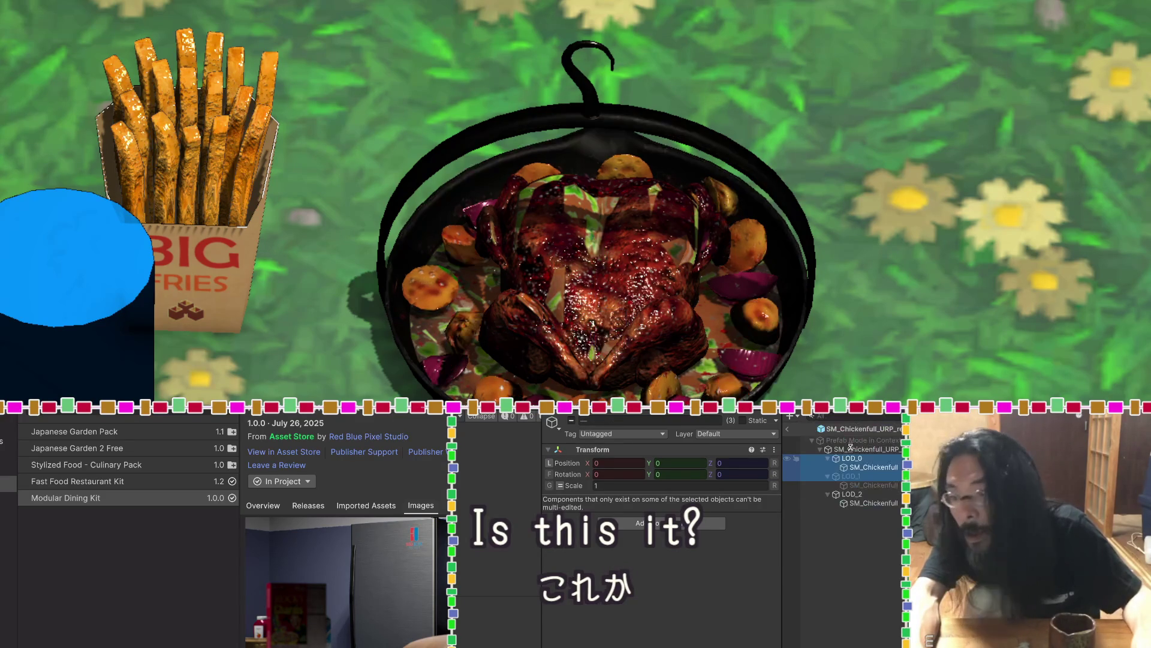
Review the remaining 2756-vertex SM_Chickenfull mesh and expand its M_Dishes_URP material
click(853, 467)
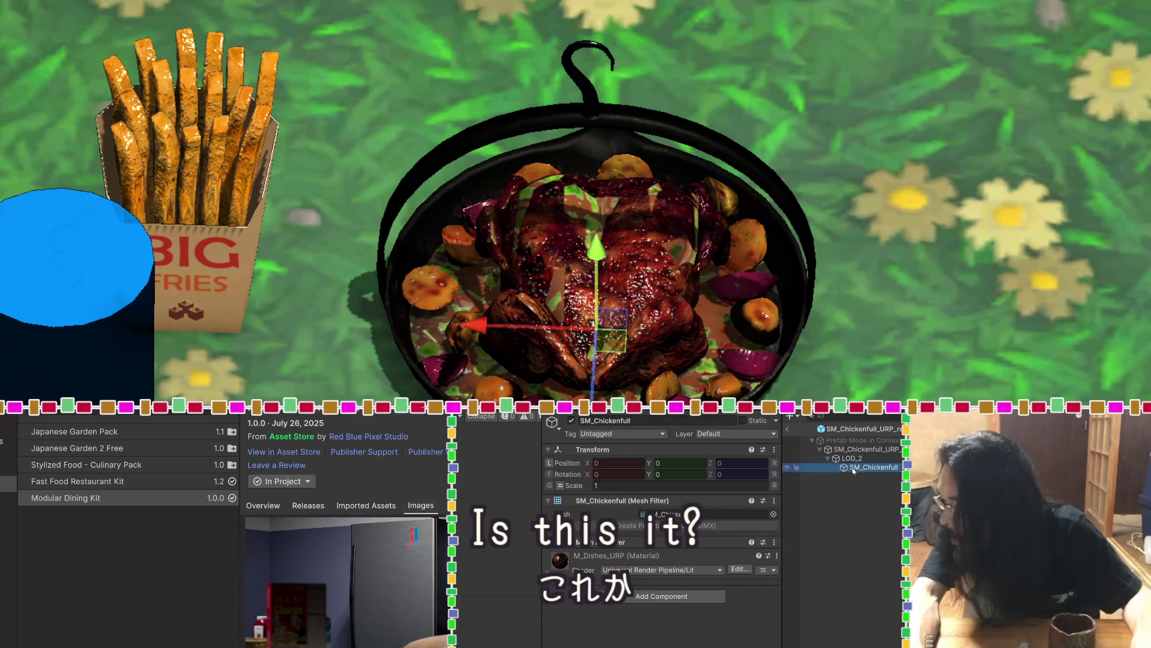
click(719, 514)
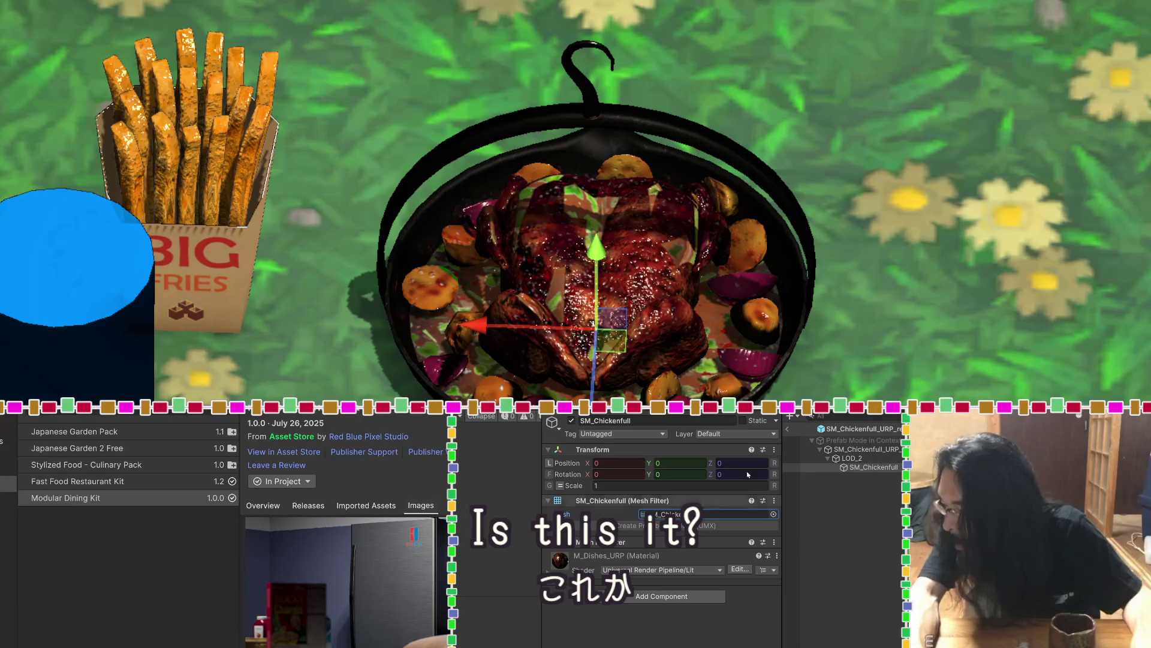
double_click(719, 514)
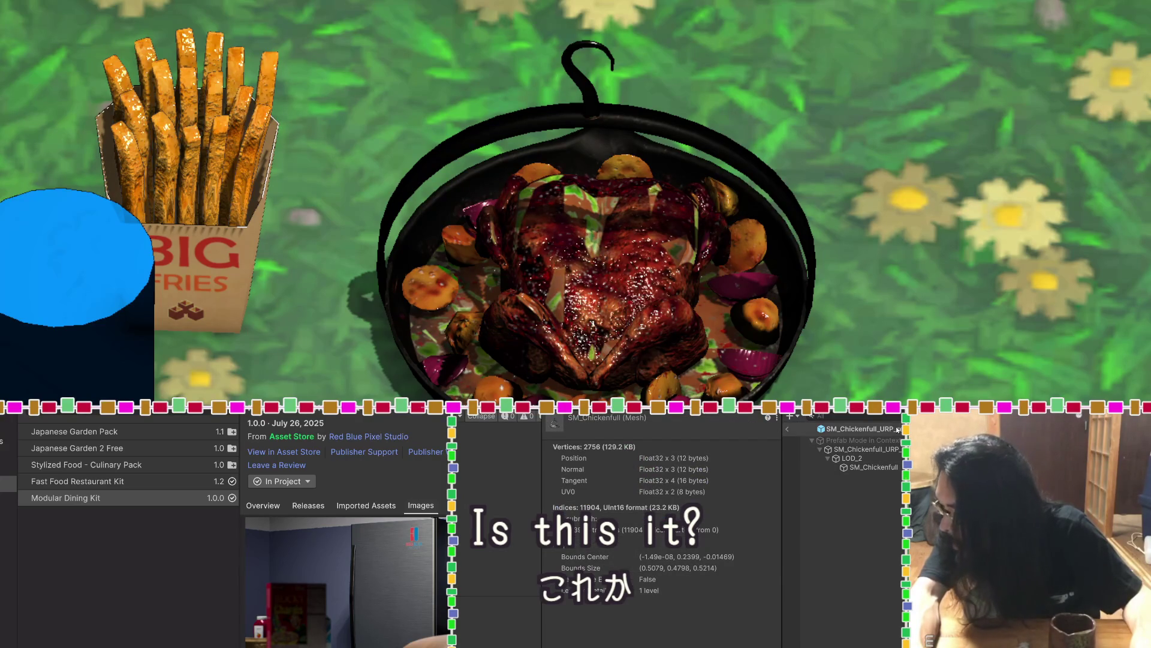
click(854, 459)
click(859, 468)
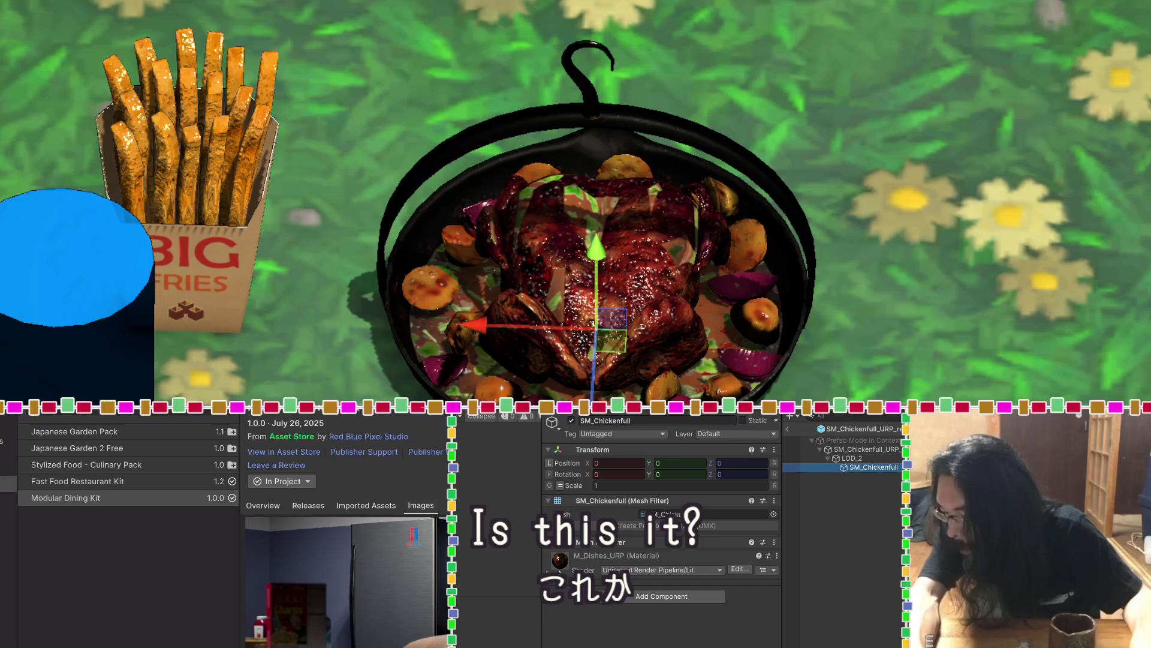
click(637, 564)
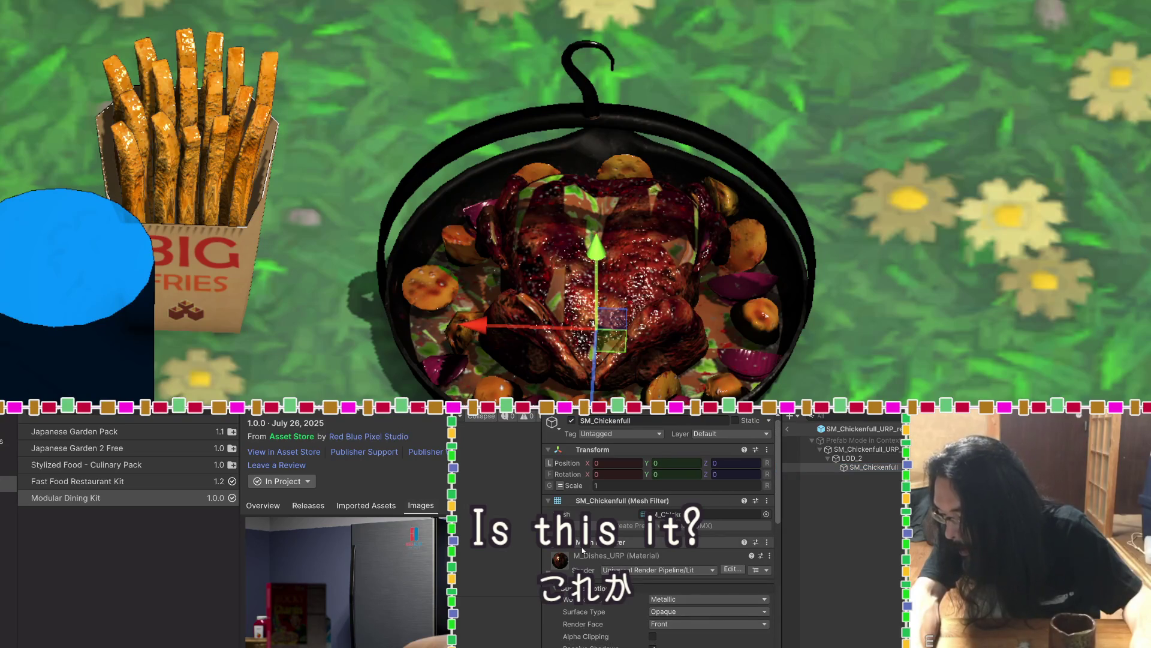
Set M_Dishes_URP's shader to MK/Toon/URP/Standard/Simple + Outline and orbit to view the pan
click(656, 572)
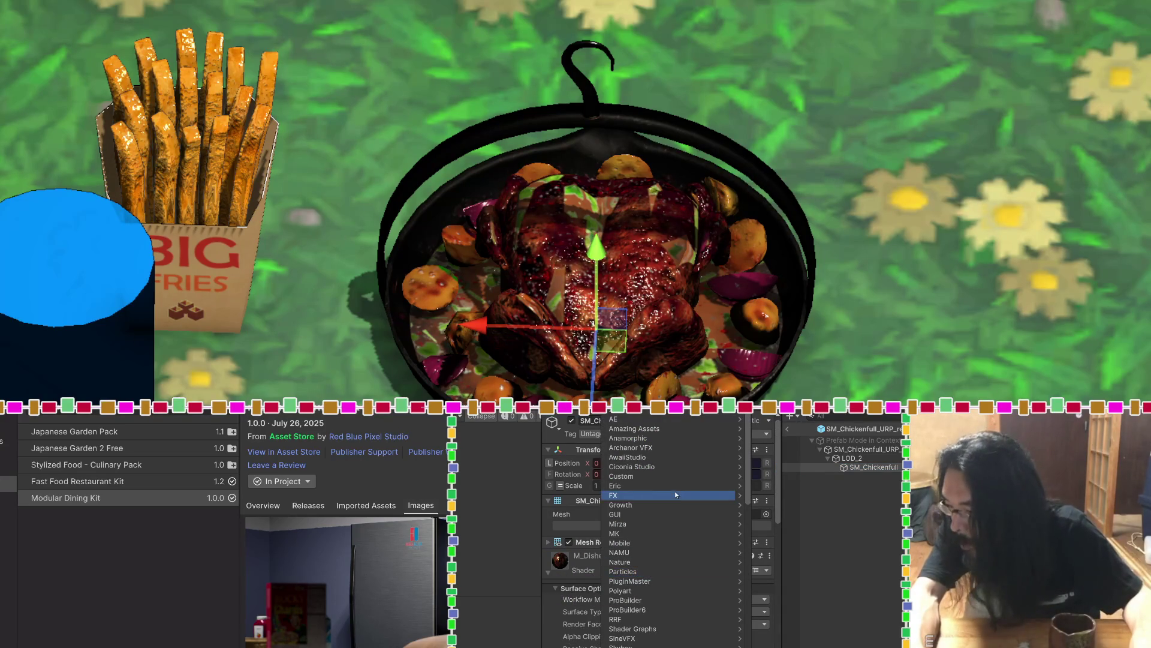
click(674, 533)
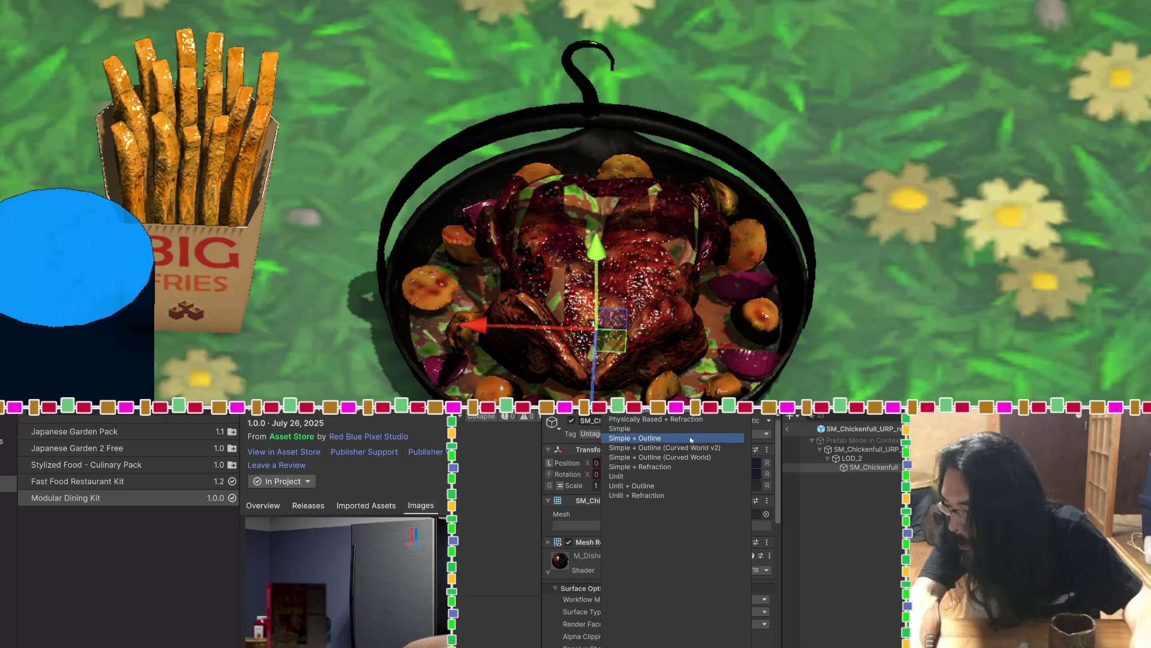
click(691, 440)
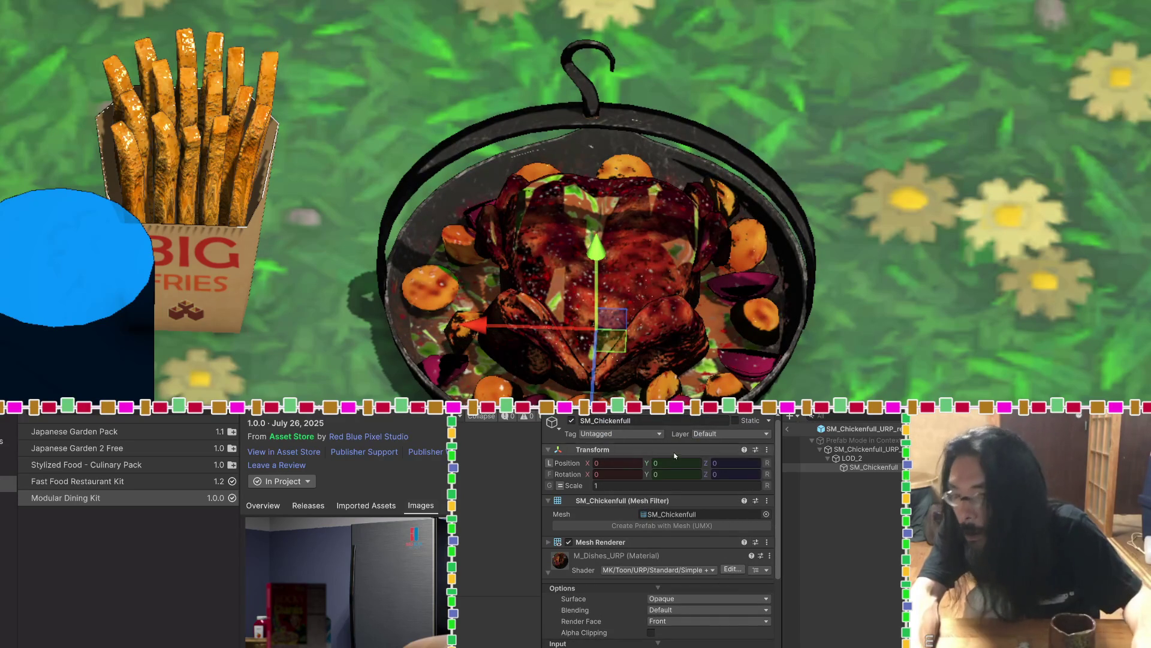
mouse_move(764, 382)
mouse_down()
mouse_move(822, 230)
mouse_move(807, 336)
mouse_up()
scroll(583, 546, down, 4)
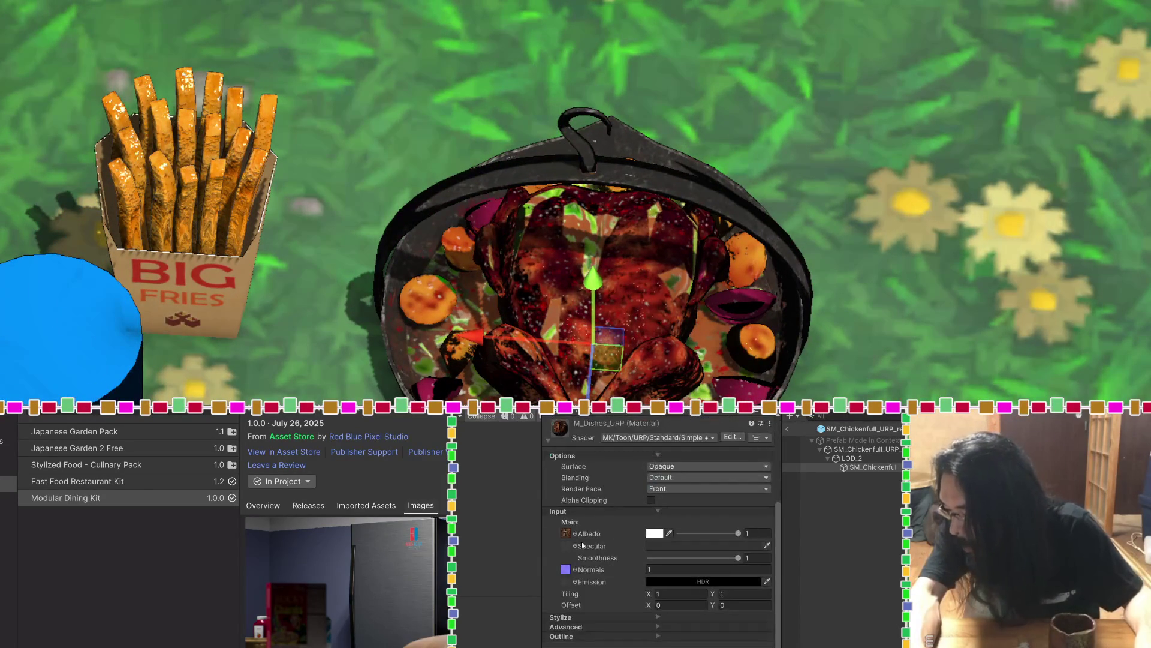
Switch Stylize lighting to Banded with 5 bands and raise the Main Light Threshold slightly
click(657, 617)
scroll(636, 564, down, 3)
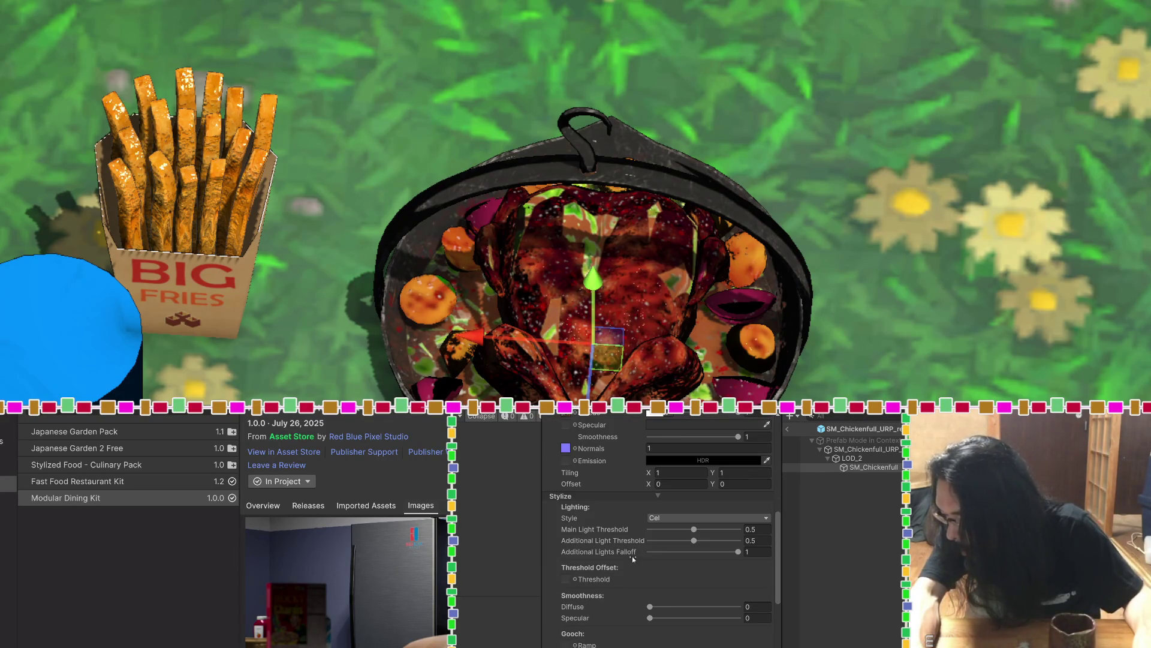
click(670, 520)
click(671, 548)
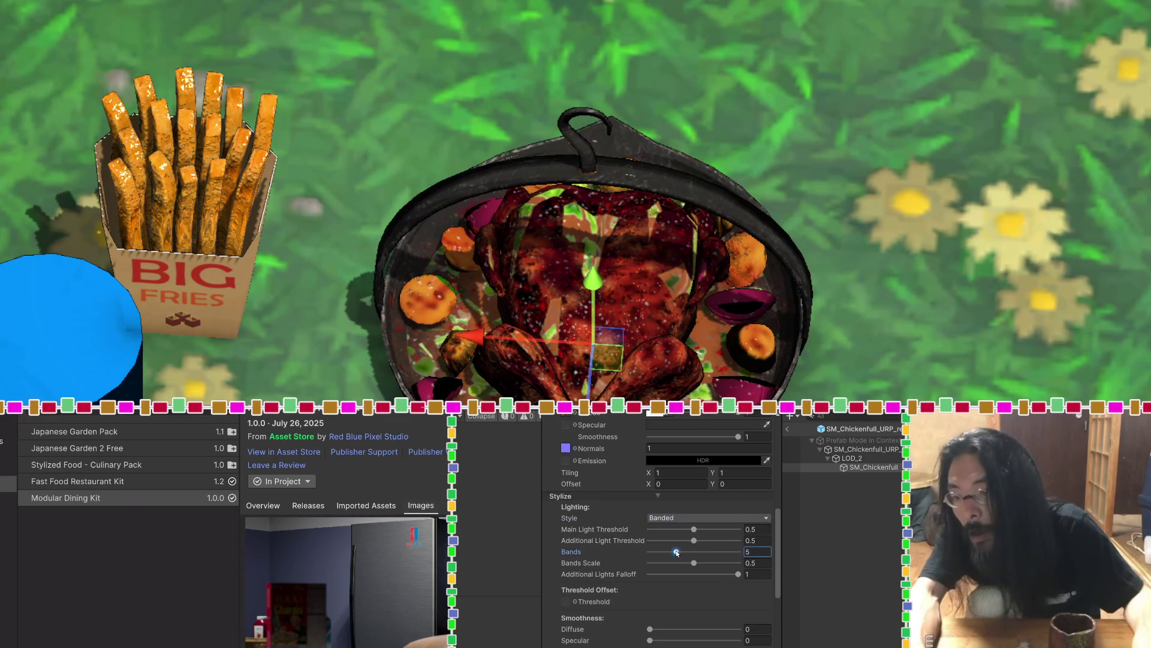
mouse_move(696, 532)
mouse_down()
mouse_move(676, 531)
mouse_move(699, 533)
mouse_move(688, 565)
mouse_move(667, 564)
mouse_move(699, 563)
mouse_up()
Lower the material's Smoothness to about 0.914, viewing the pan from a low angle
drag(745, 252, 934, 333)
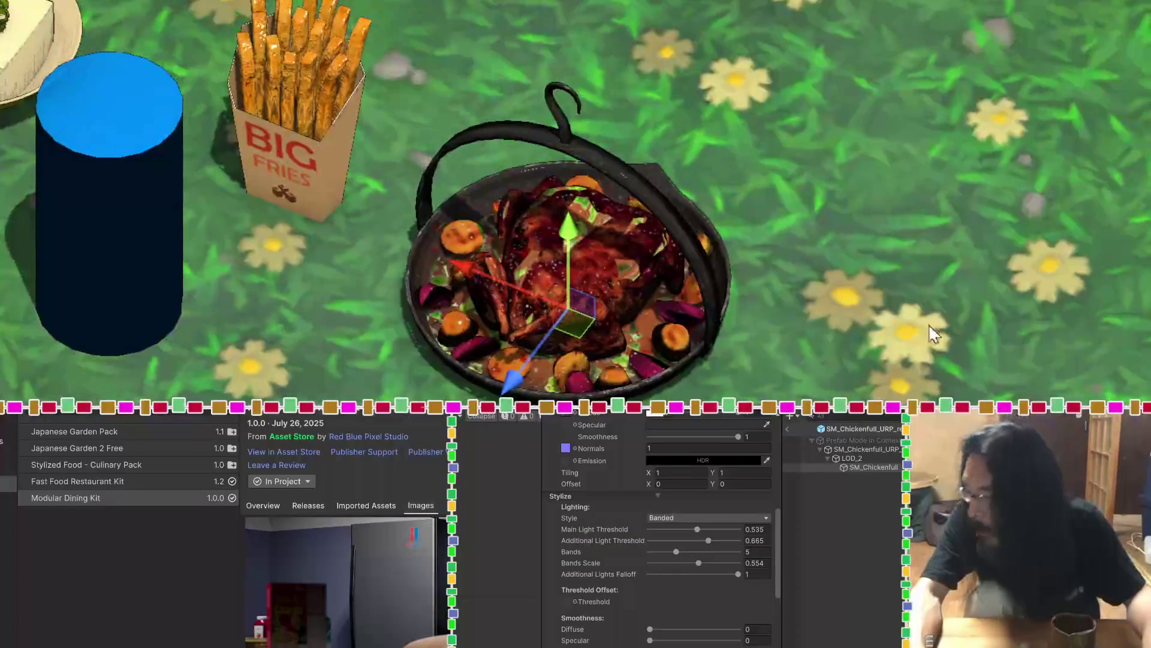
scroll(583, 511, up, 5)
mouse_move(738, 557)
mouse_down()
mouse_move(694, 560)
mouse_move(740, 557)
mouse_up()
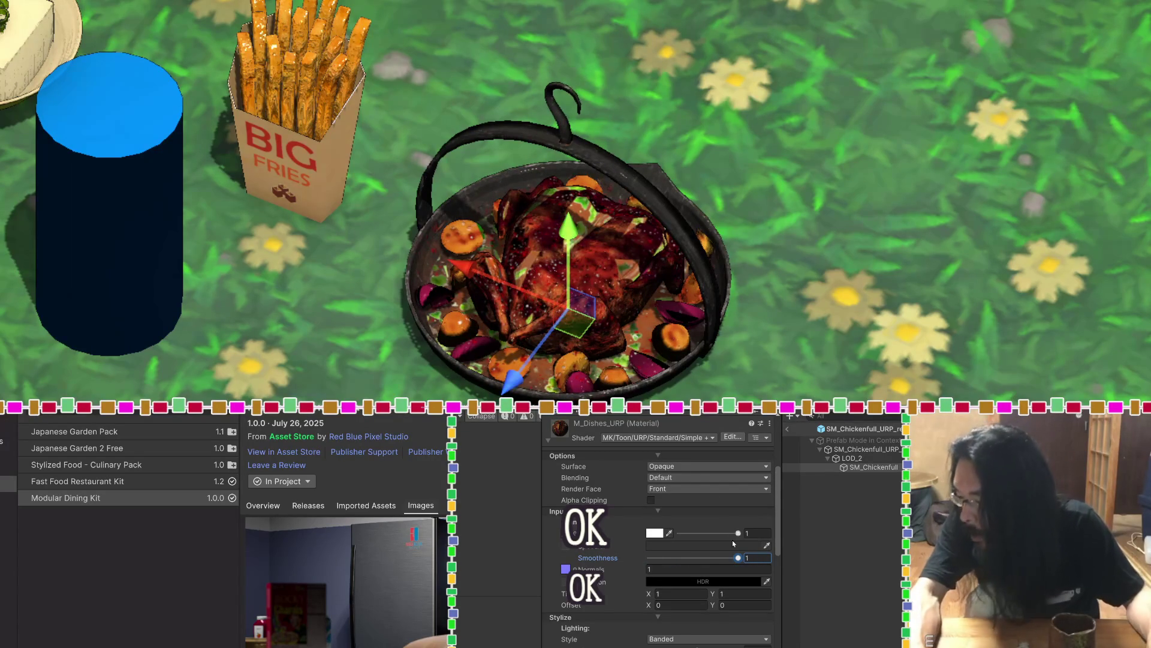
mouse_move(906, 280)
alt+mouse_down()
mouse_move(812, 108)
mouse_move(946, 30)
mouse_move(858, 360)
mouse_move(612, 5)
mouse_move(817, 174)
mouse_move(876, 363)
alt+mouse_up()
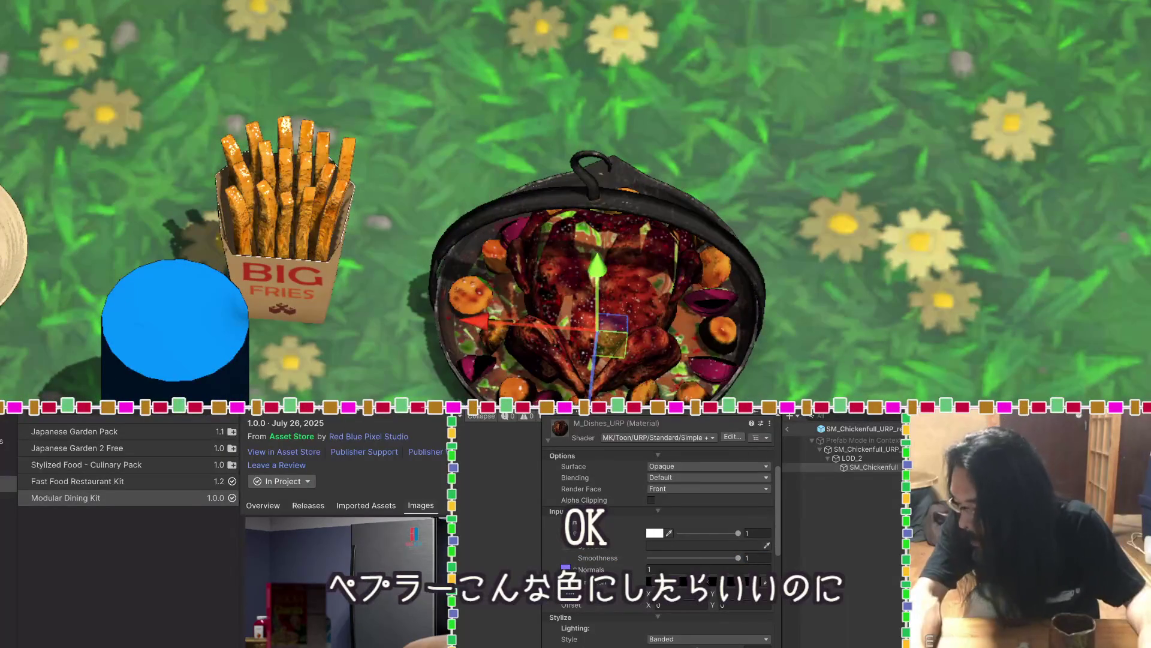
Shift the Albedo tint toward brighter red with R 0.5094, then review the remaining toon settings
click(654, 532)
drag(735, 483, 725, 472)
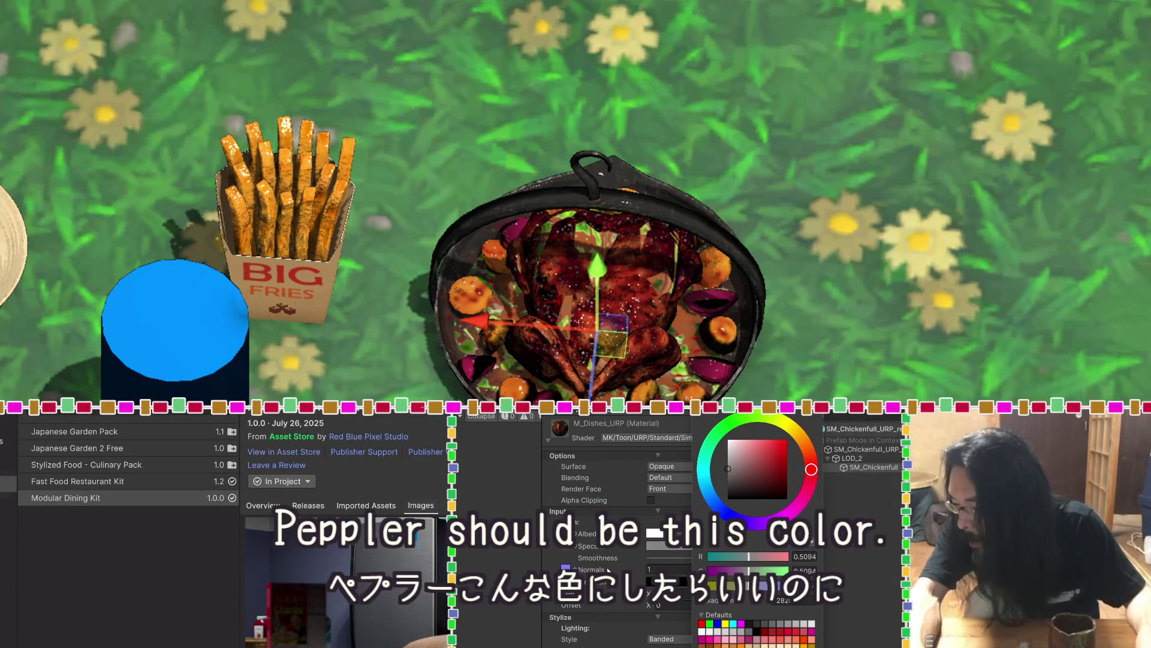
click(604, 606)
scroll(605, 606, down, 2)
scroll(604, 605, down, 5)
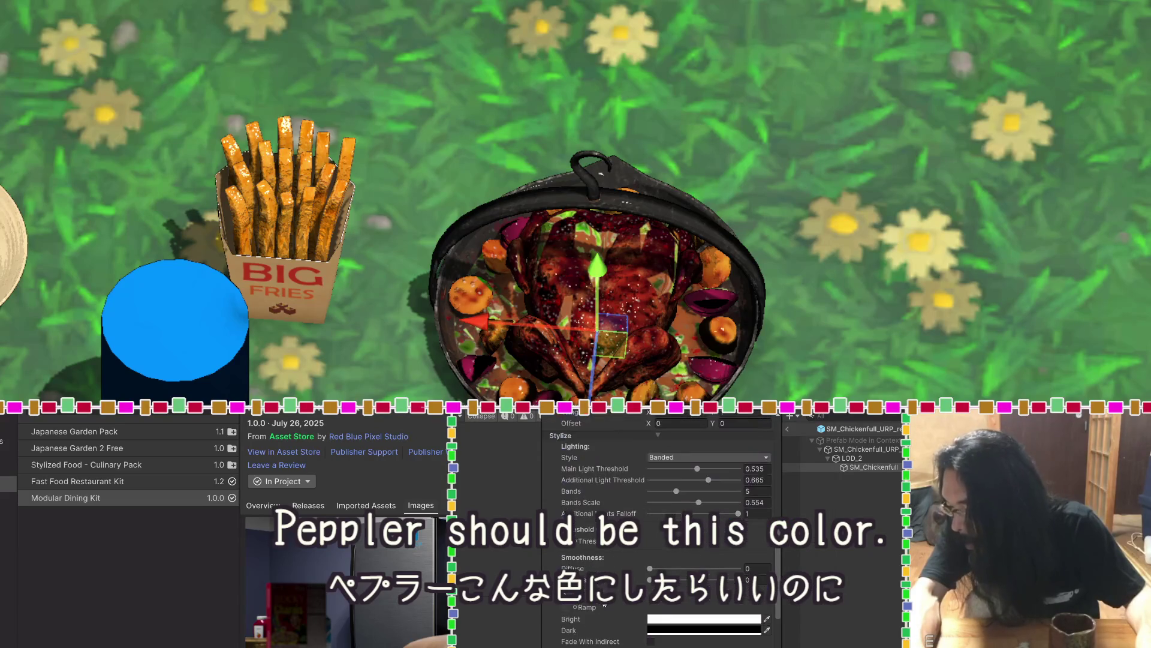
scroll(660, 540, down, 4)
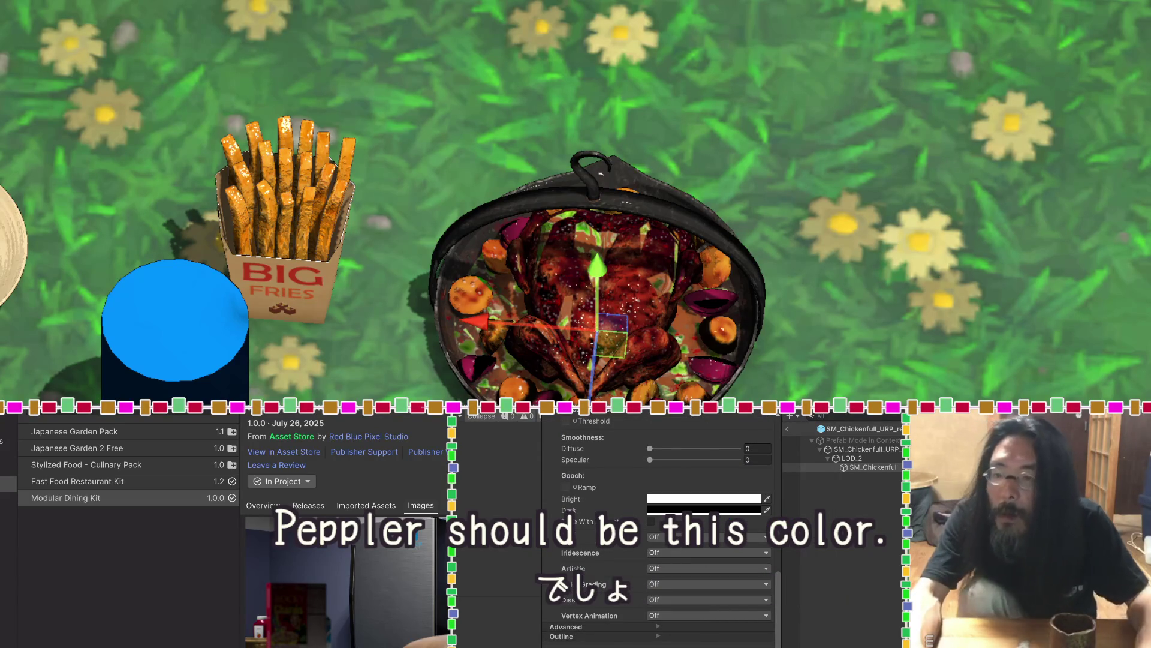
scroll(560, 346, down, 1)
mouse_move(560, 345)
mouse_down()
mouse_move(776, 26)
mouse_move(727, 136)
mouse_move(655, 248)
mouse_move(744, 228)
mouse_up()
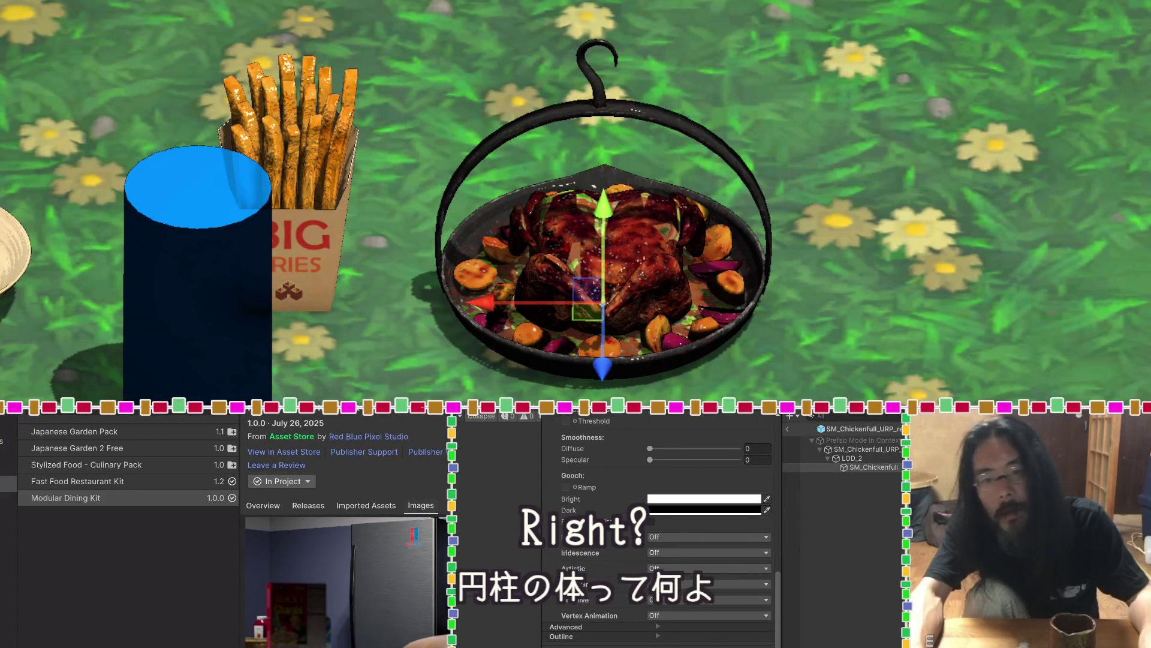
Exit Prefab Mode to the main scene, inspect the blue cylinder, then select Chickenfull
click(159, 354)
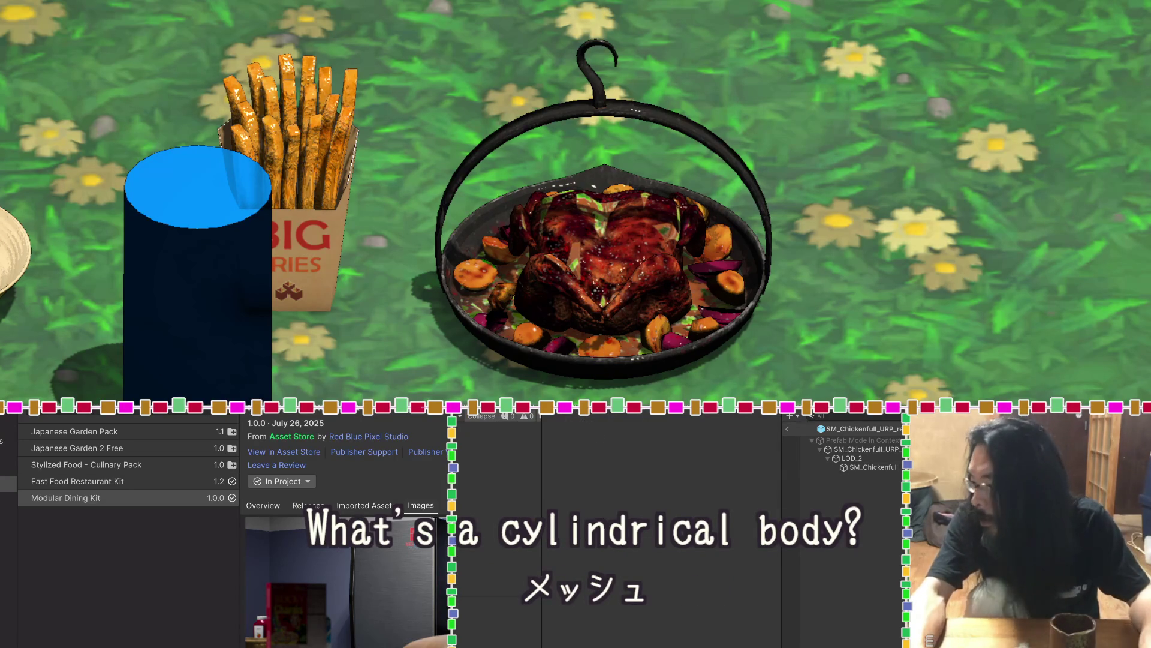
click(790, 431)
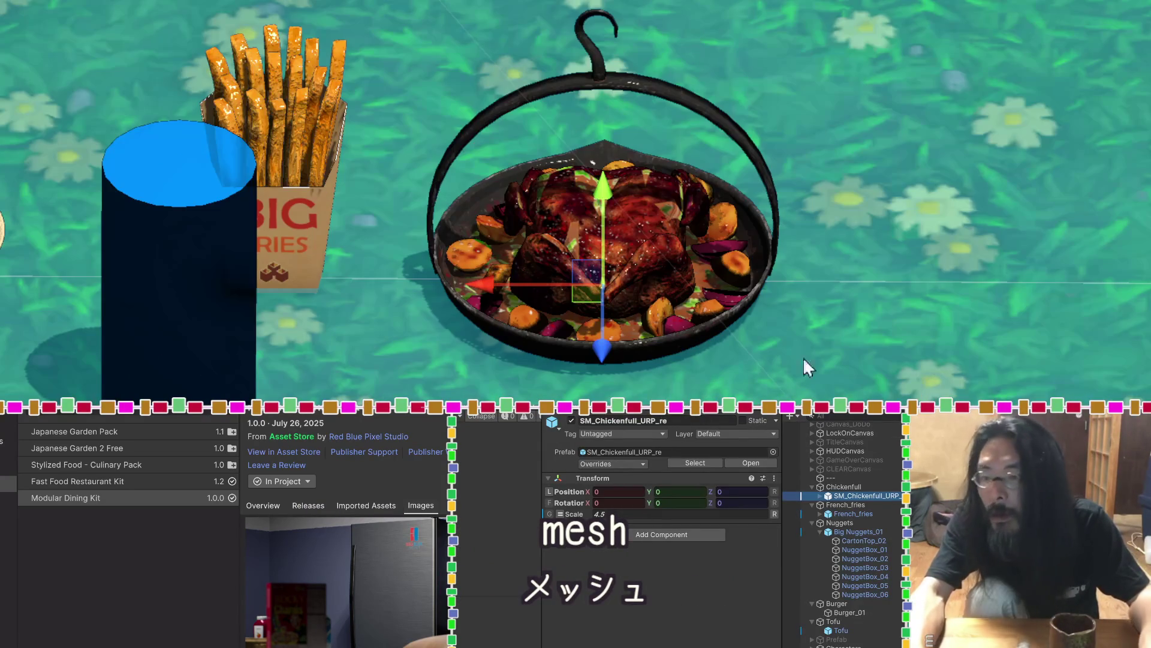
click(232, 348)
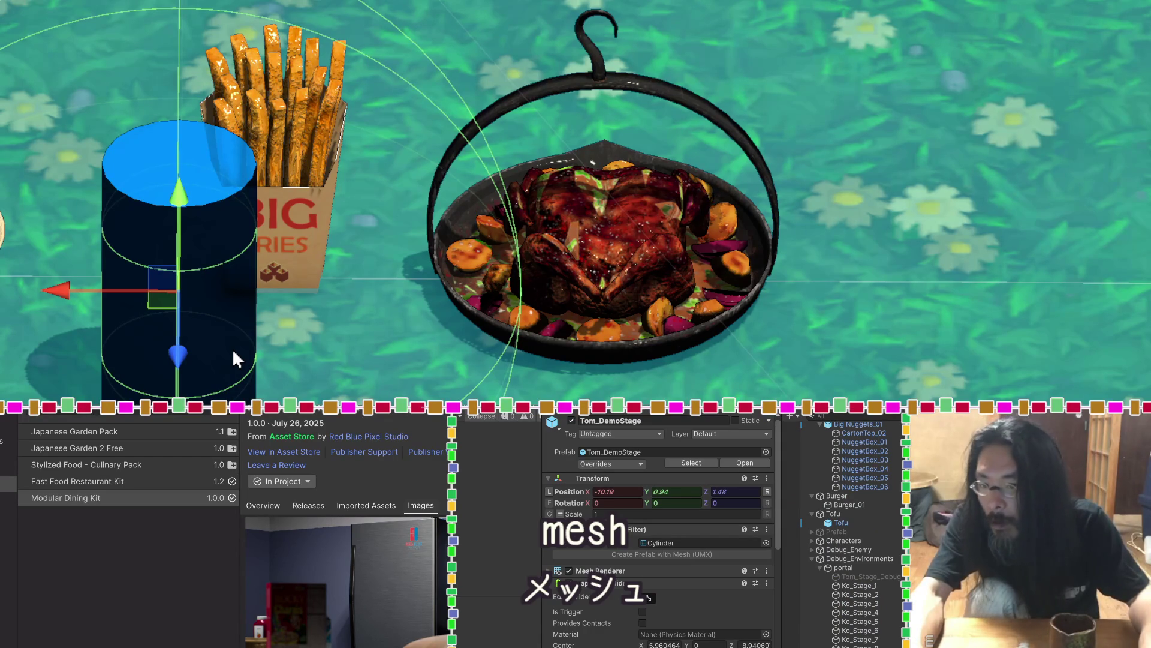
scroll(843, 505, up, 5)
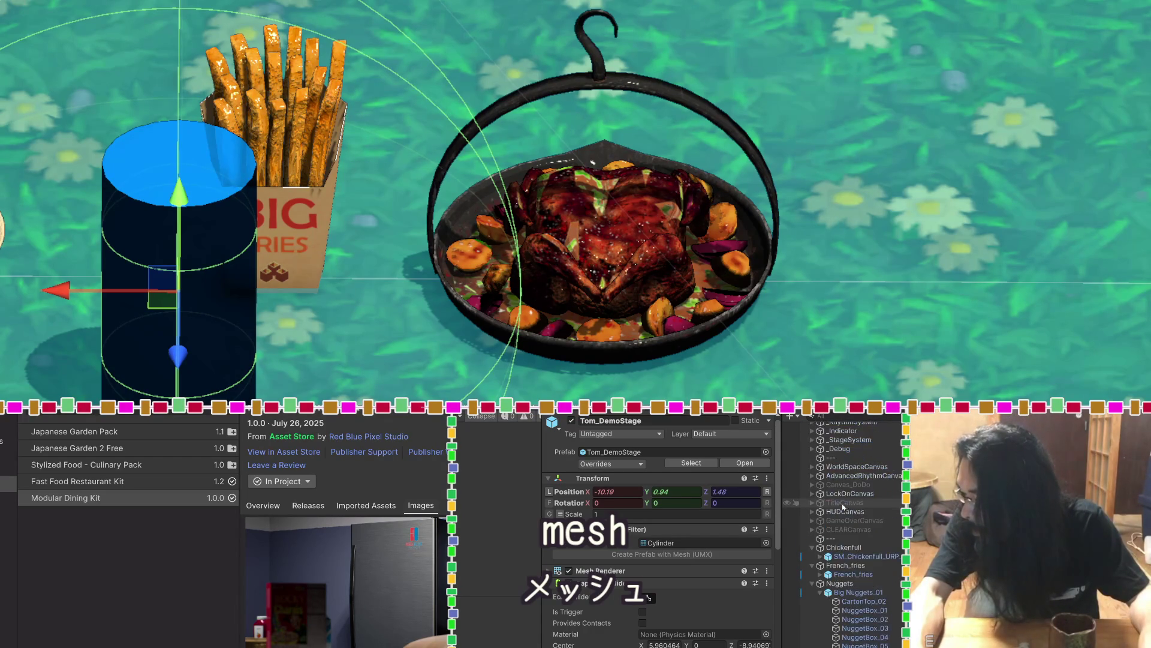
click(860, 551)
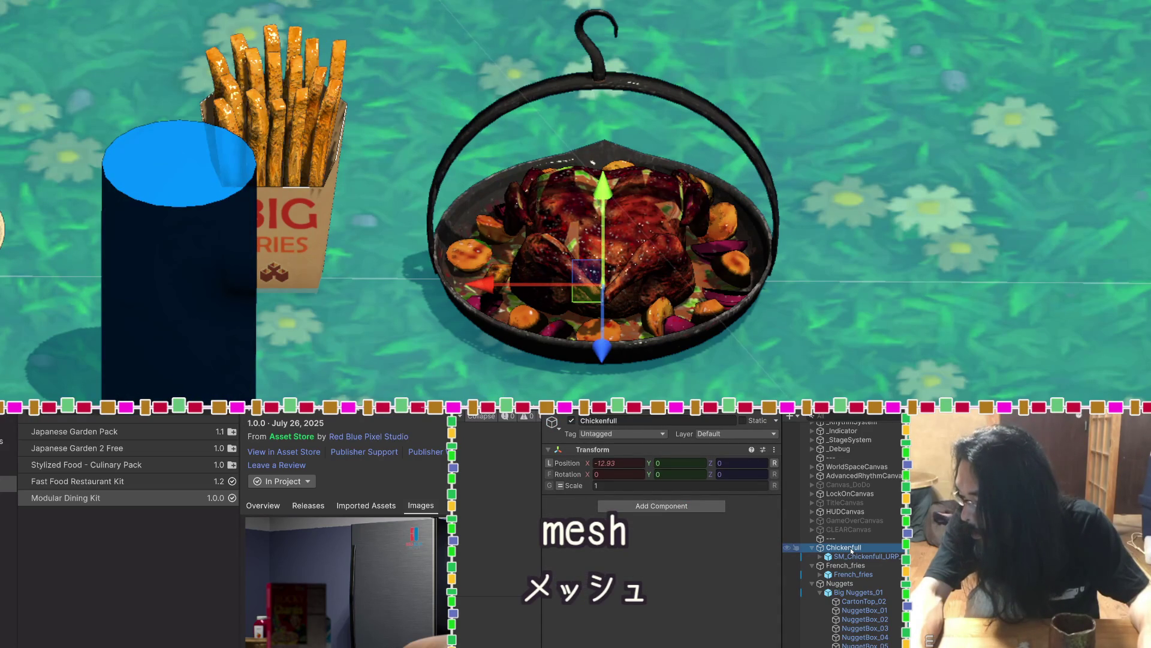
Create a capsule and then a cylinder from the --- row's 3D Object menu
right_click(830, 538)
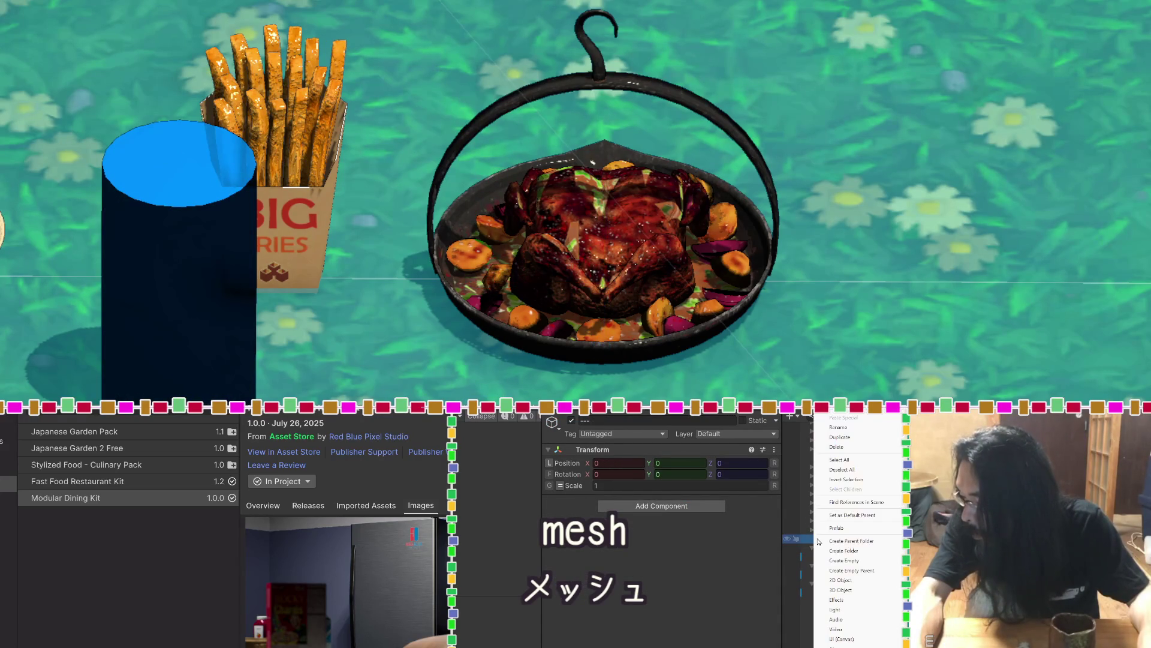
mouse_move(843, 589)
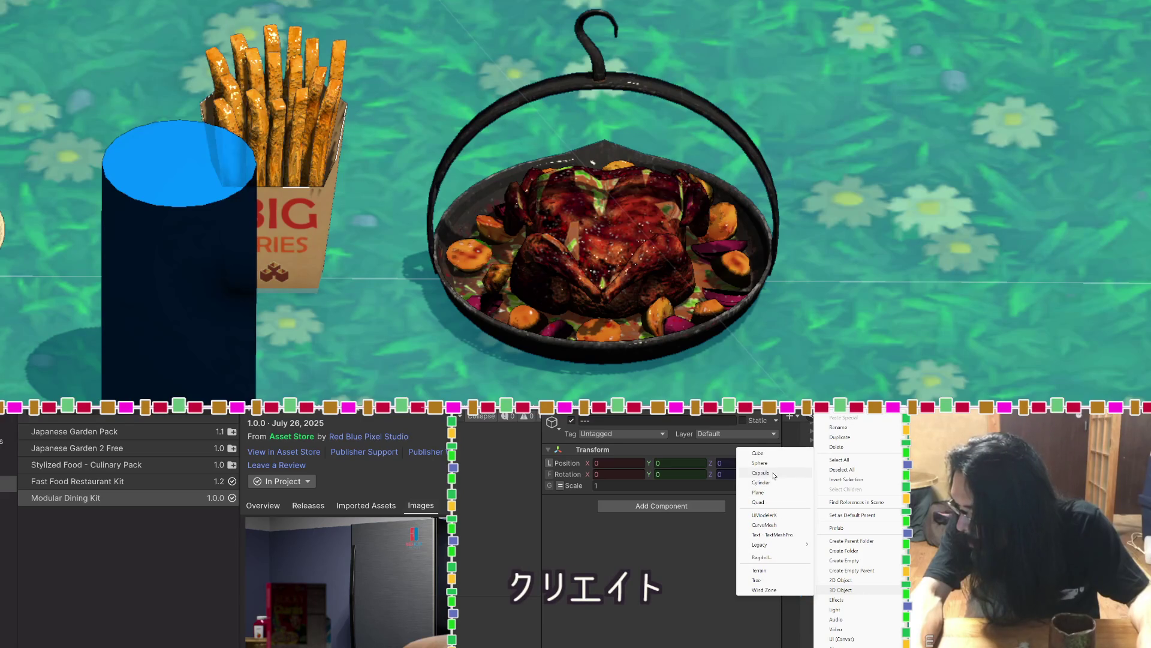
click(775, 478)
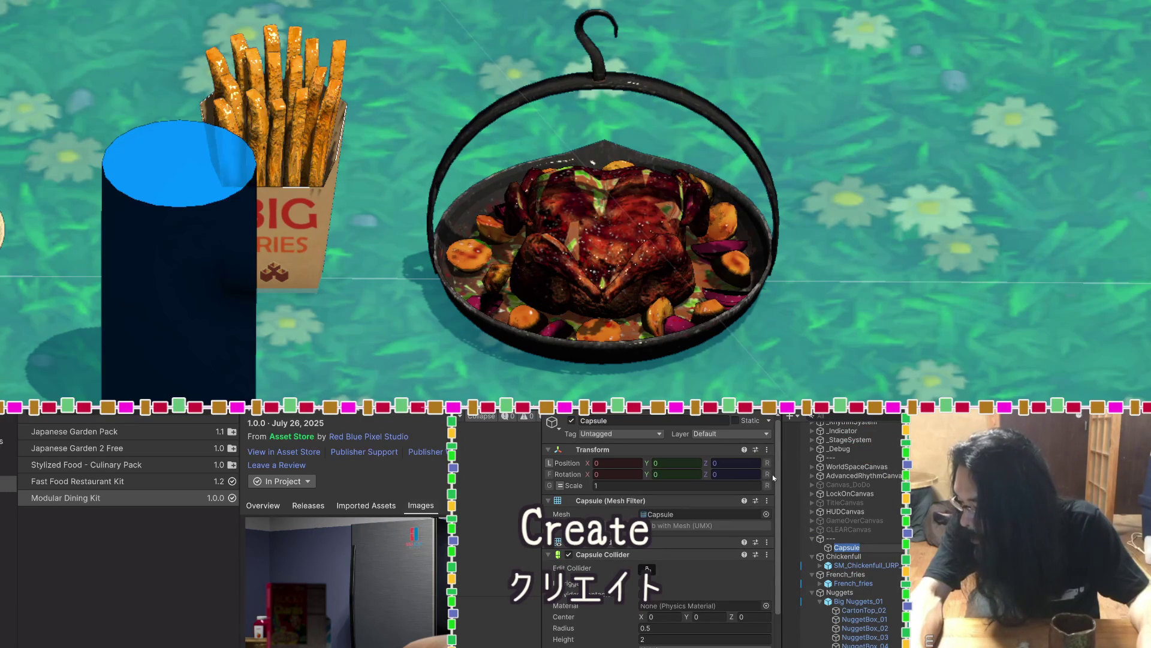
click(823, 539)
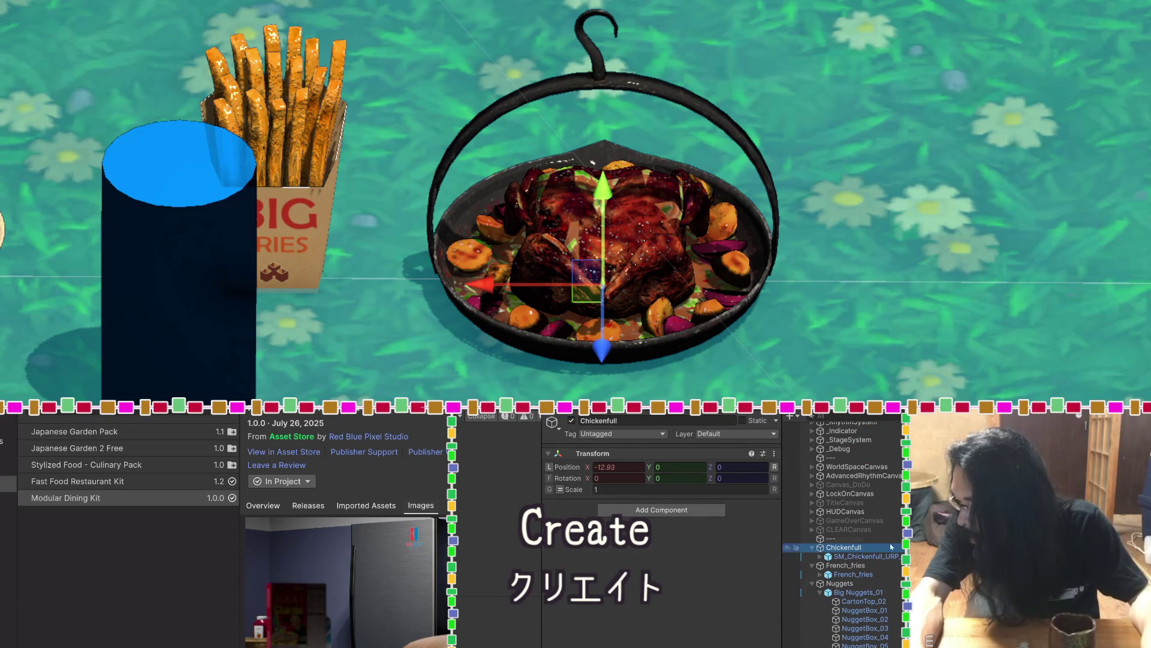
right_click(822, 540)
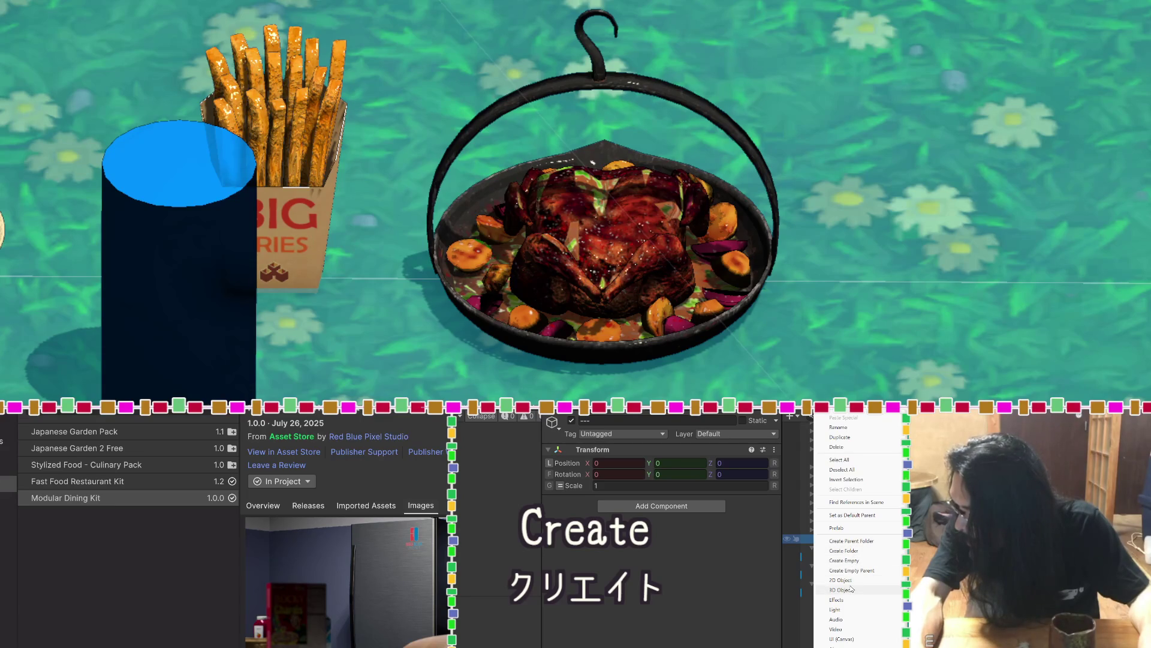
mouse_move(843, 589)
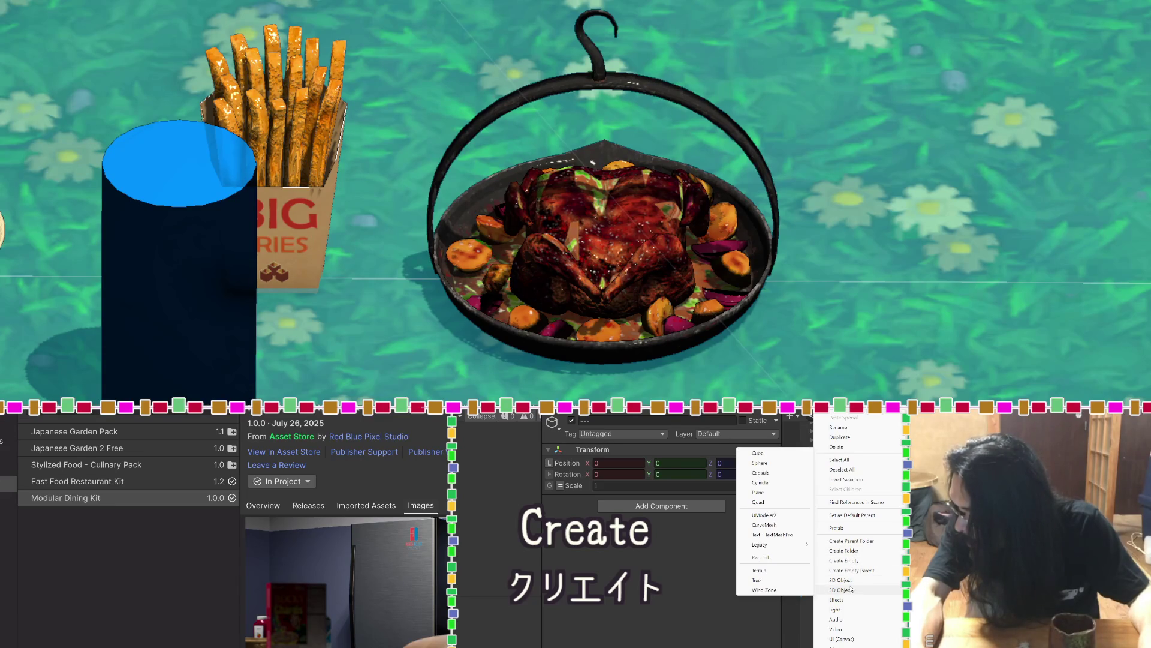
click(778, 483)
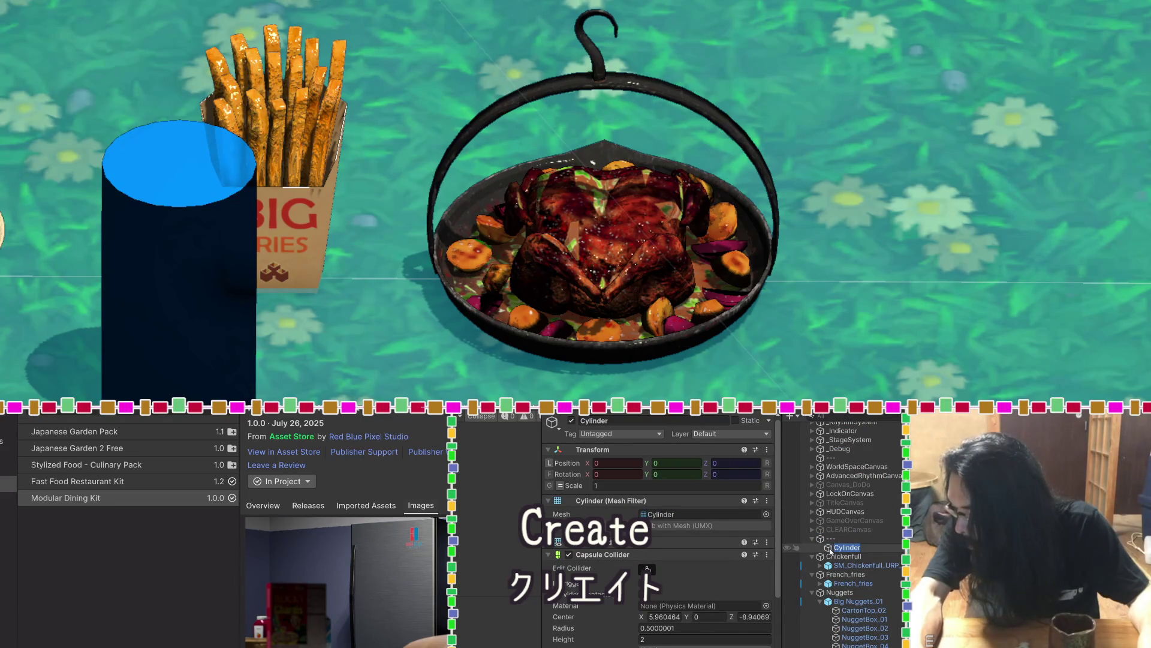
Move the cylinder to X 2.5, Y 1.635 beside the chicken character
double_click(830, 548)
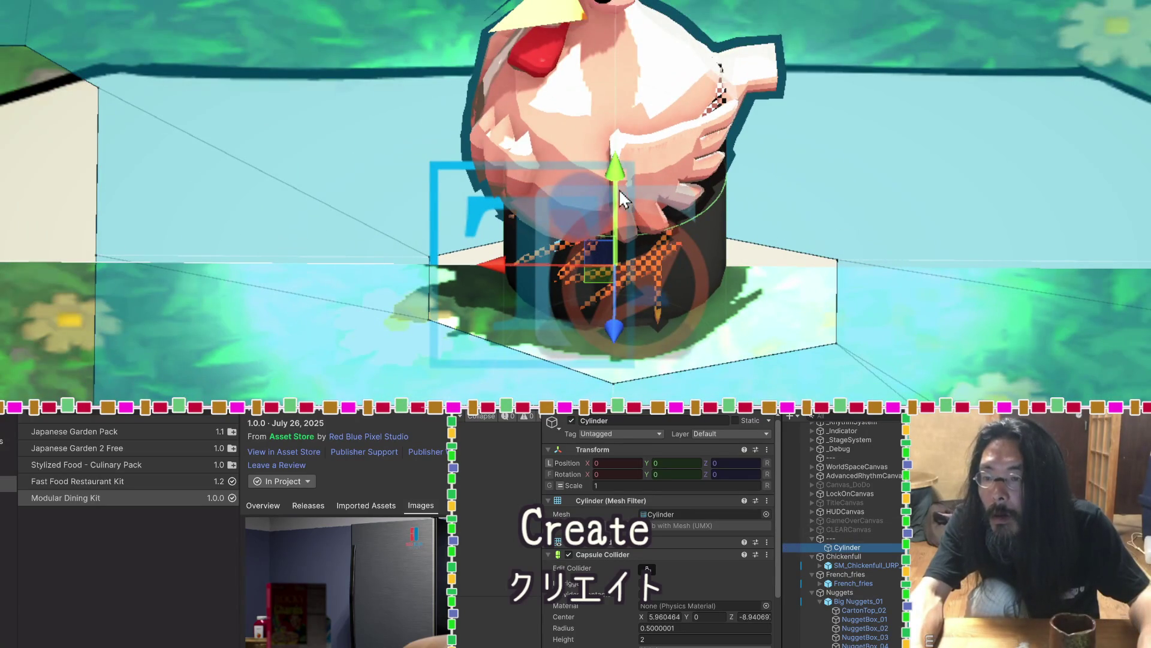
mouse_move(617, 222)
mouse_down()
mouse_move(618, 174)
mouse_move(656, 138)
mouse_move(648, 150)
mouse_up()
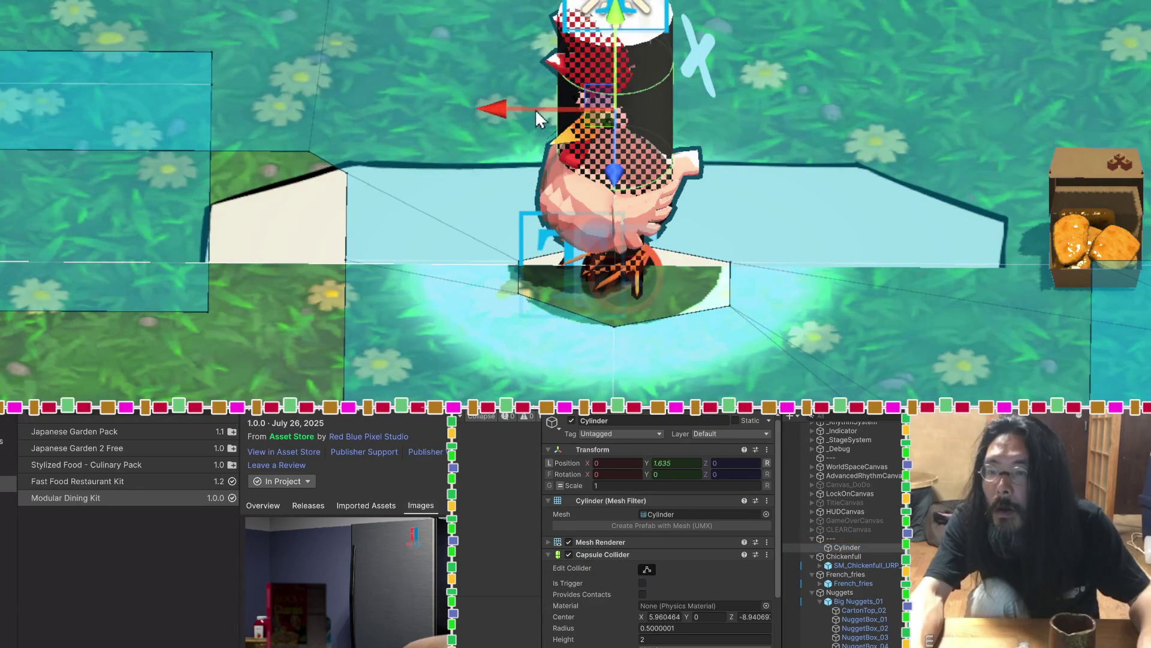
drag(535, 109, 246, 111)
mouse_move(390, 116)
mouse_down()
mouse_move(390, 87)
mouse_move(390, 111)
mouse_up()
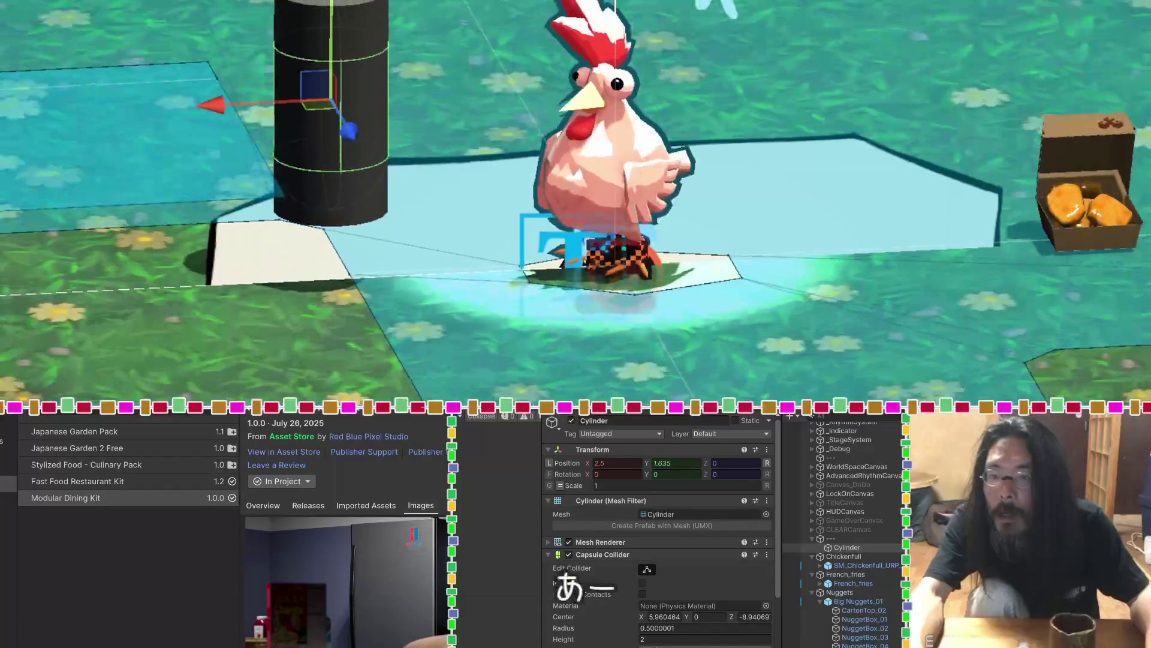
click(831, 547)
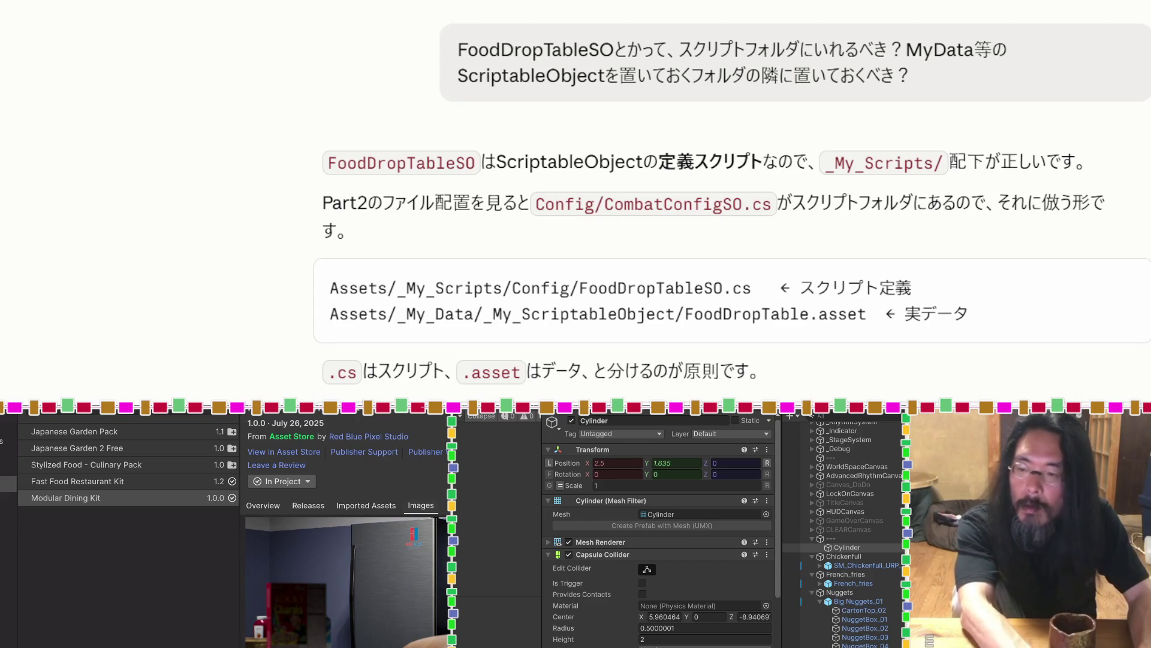
Ask Claude where FoodDropTableSO belongs and how to stop a can toppling, then return to Unity
text(kann)
key(Return)
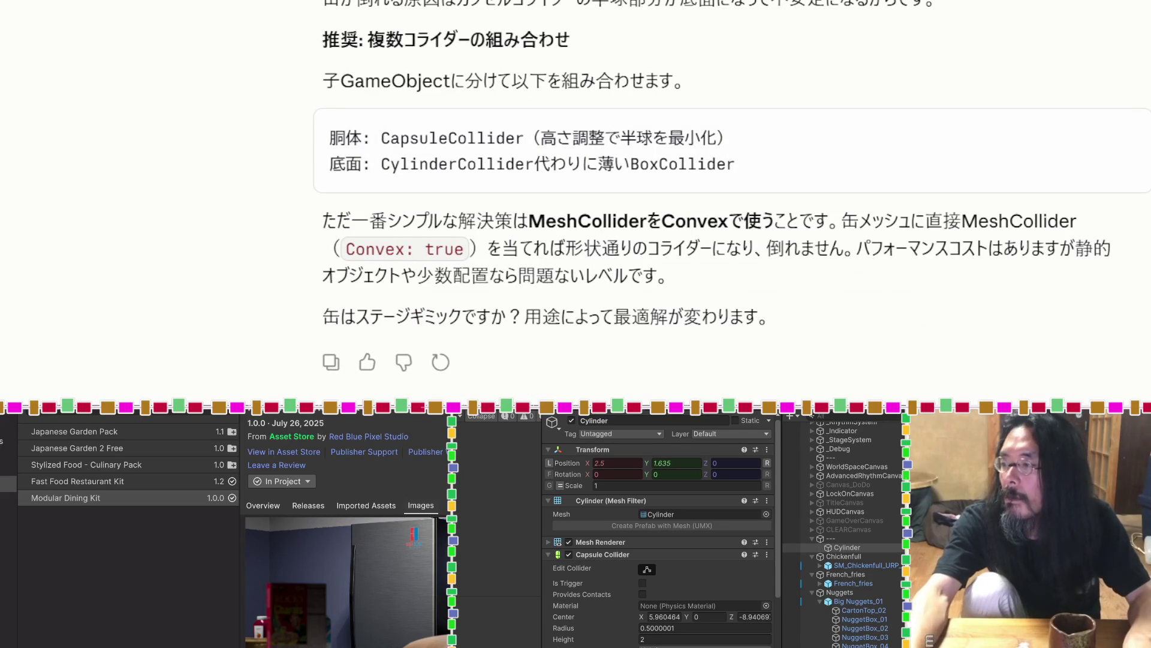
key(alt+Tab)
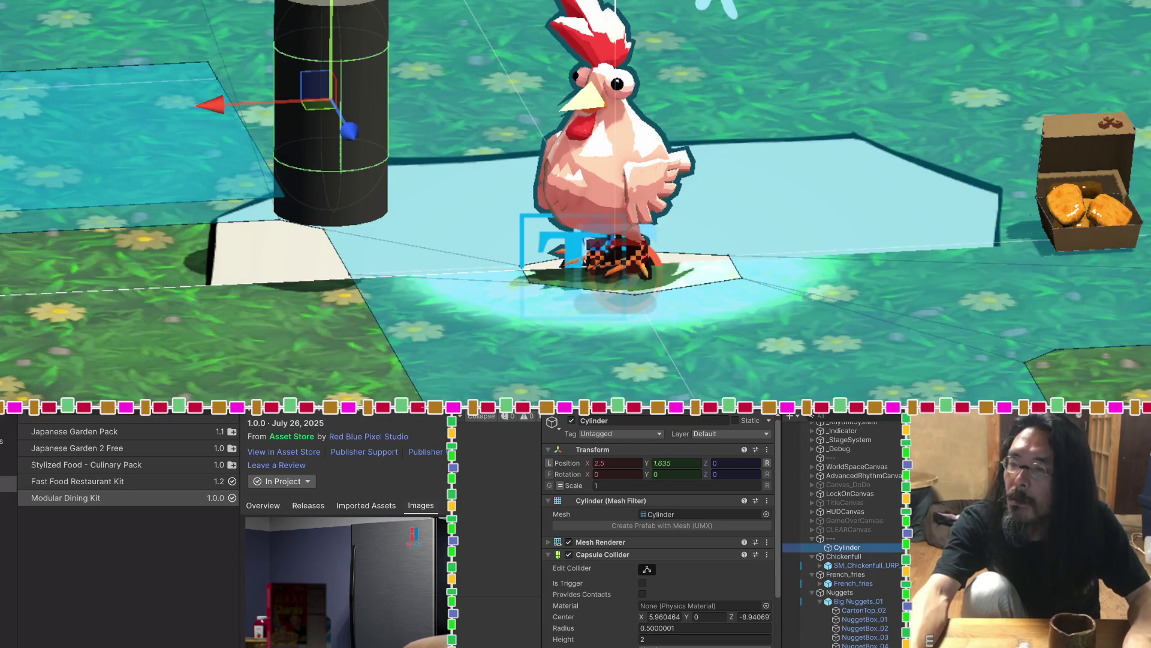
Delete the test cylinder from the scene
click(607, 554)
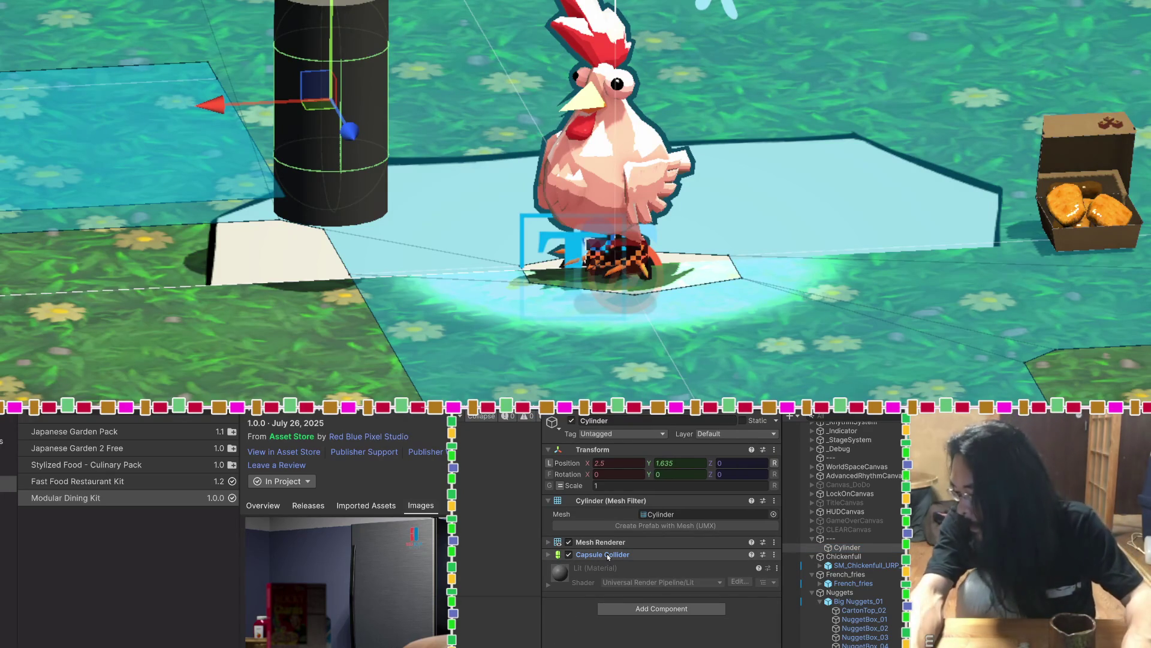
click(828, 548)
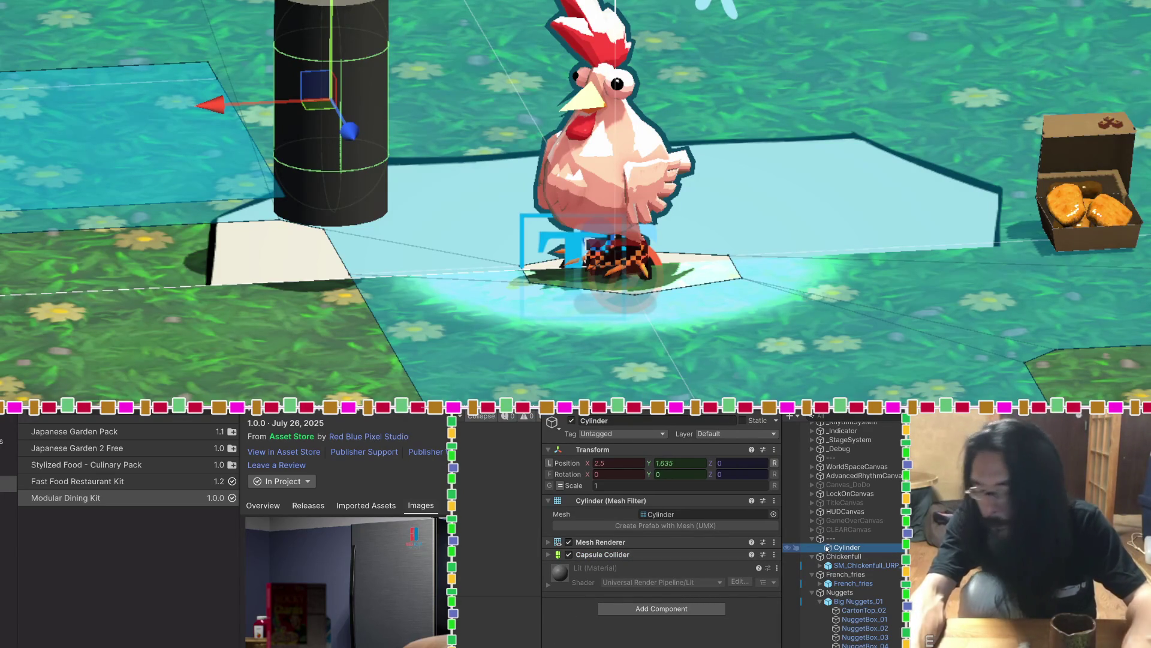
key(Delete)
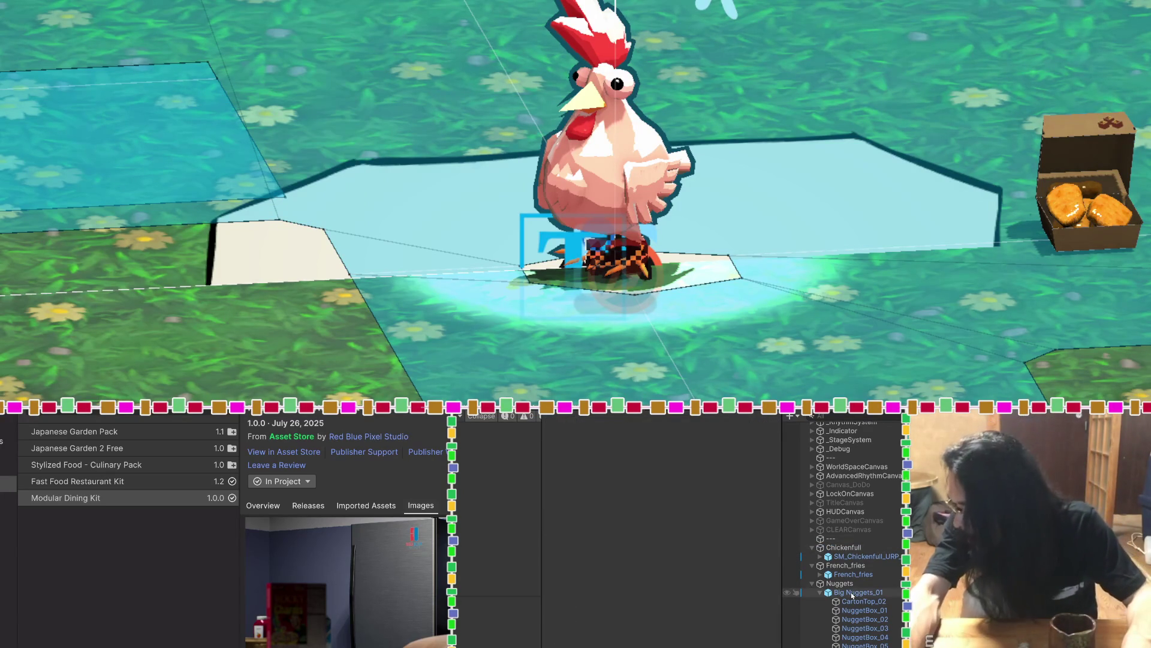
Drill into SM_Chickenfull_URP > LOD_2 > SM_Chickenfull to review its toon material settings
key(d)
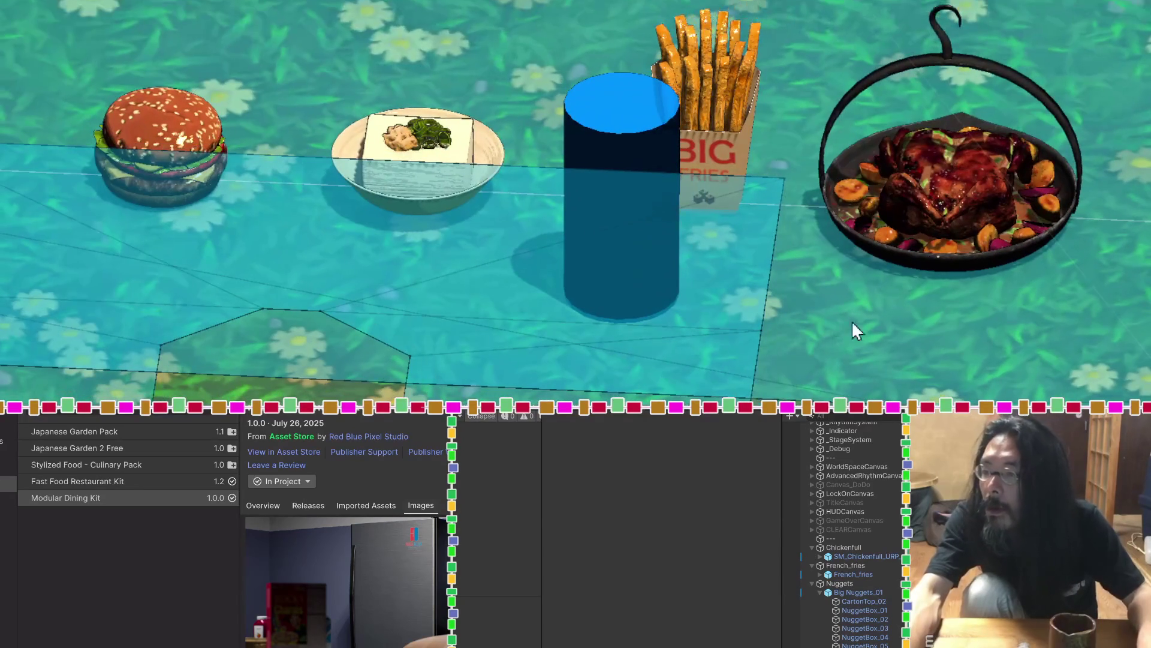
click(968, 238)
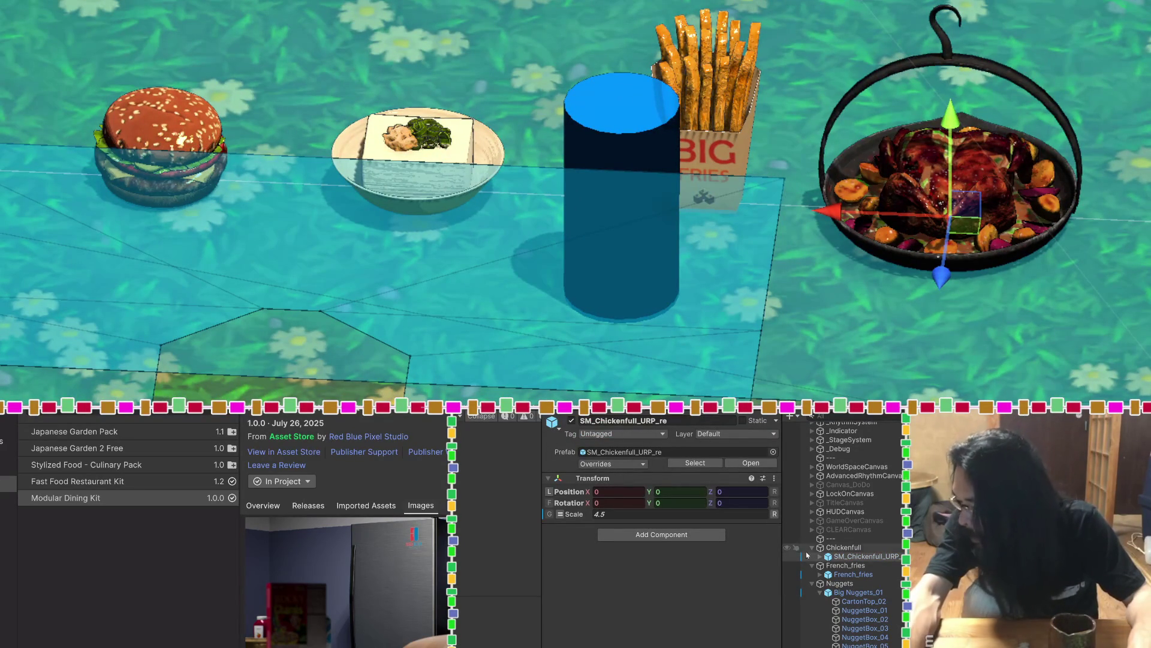
click(828, 559)
click(821, 557)
click(837, 566)
click(829, 566)
click(844, 575)
scroll(690, 540, down, 10)
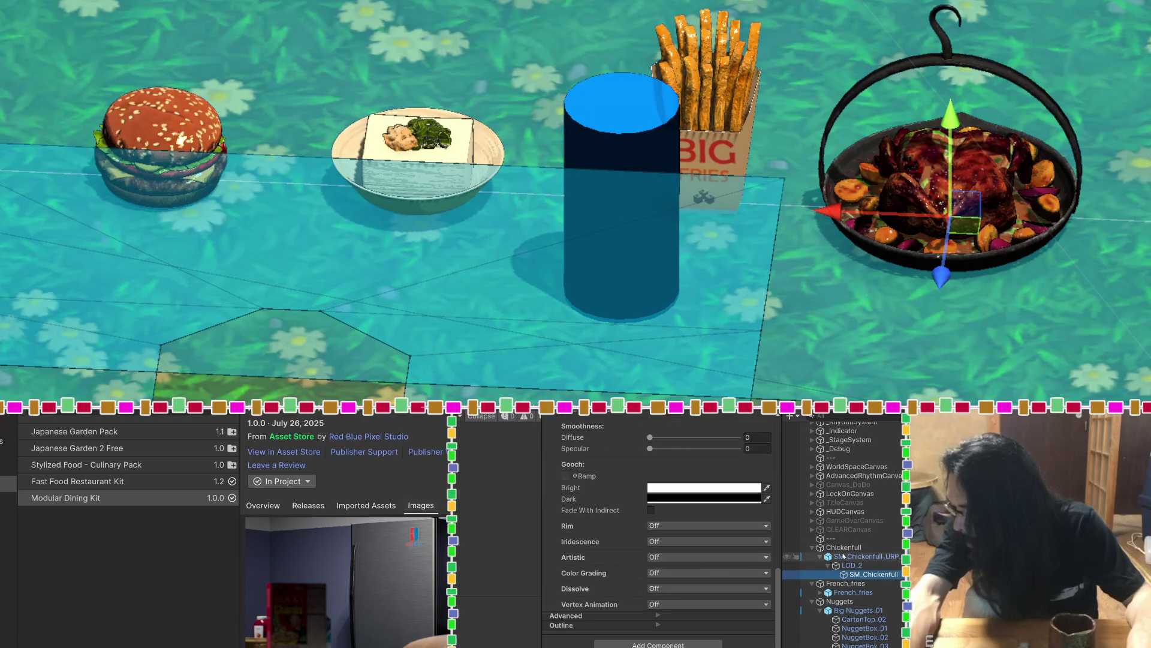
click(842, 548)
Add a Box Collider to Chickenfull and set its Center Y to 0.5
click(656, 509)
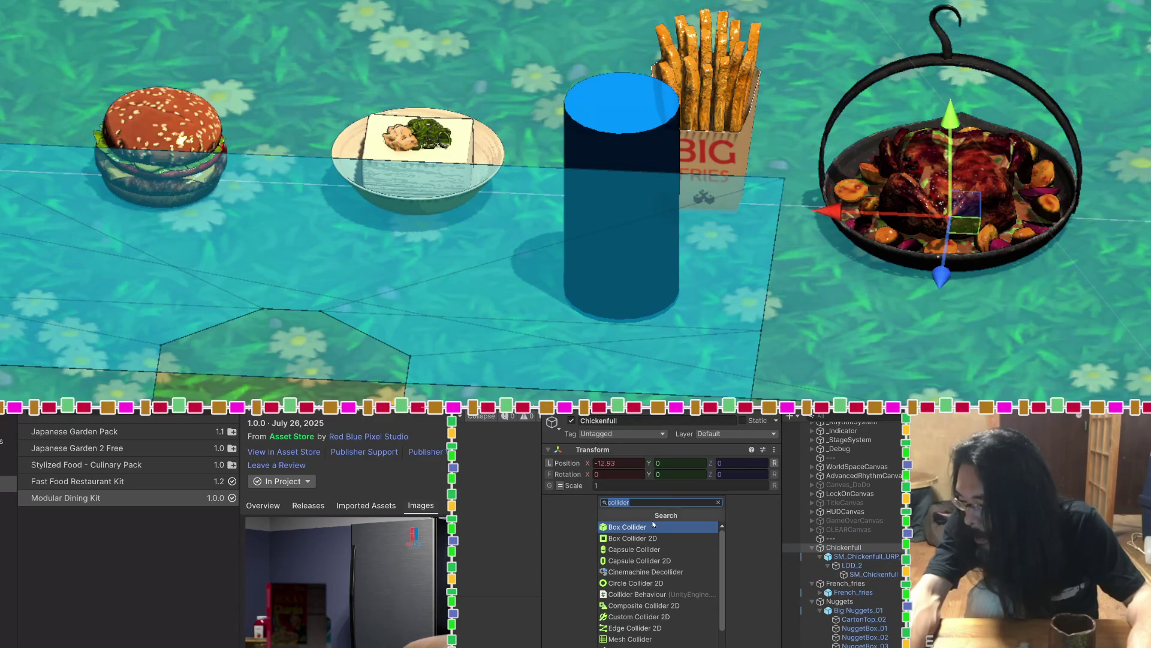
click(650, 526)
mouse_move(974, 236)
mouse_down()
mouse_move(740, 230)
mouse_move(728, 133)
mouse_move(572, 88)
mouse_move(576, 121)
mouse_move(711, 7)
mouse_up()
drag(747, 153, 822, 200)
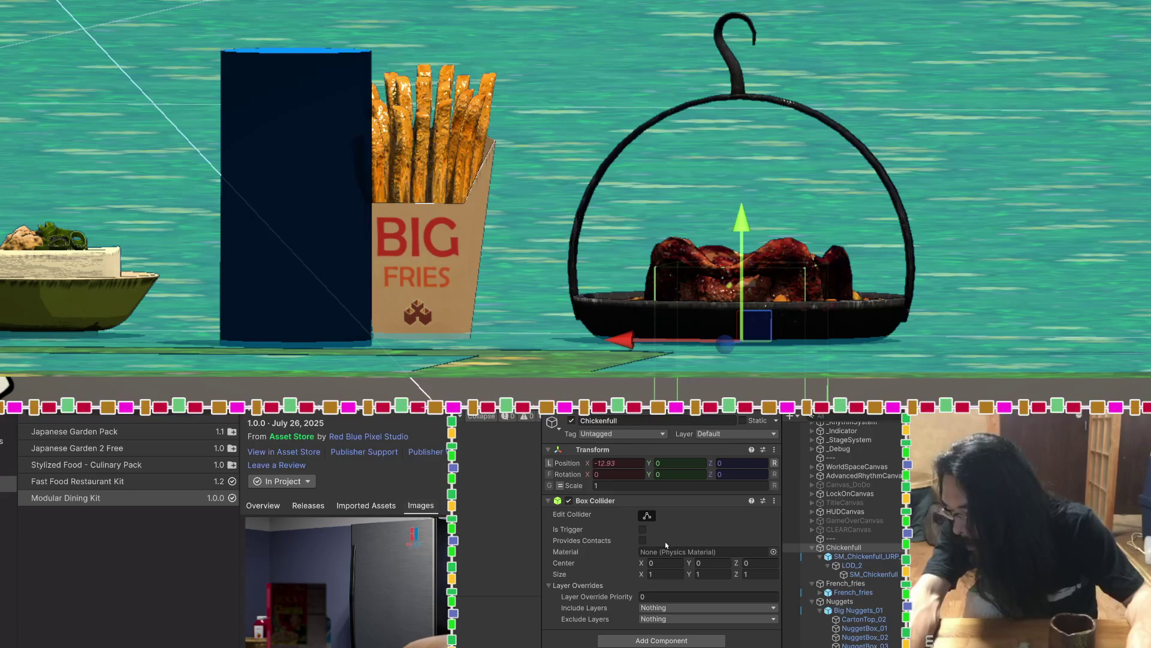
text(0.5)
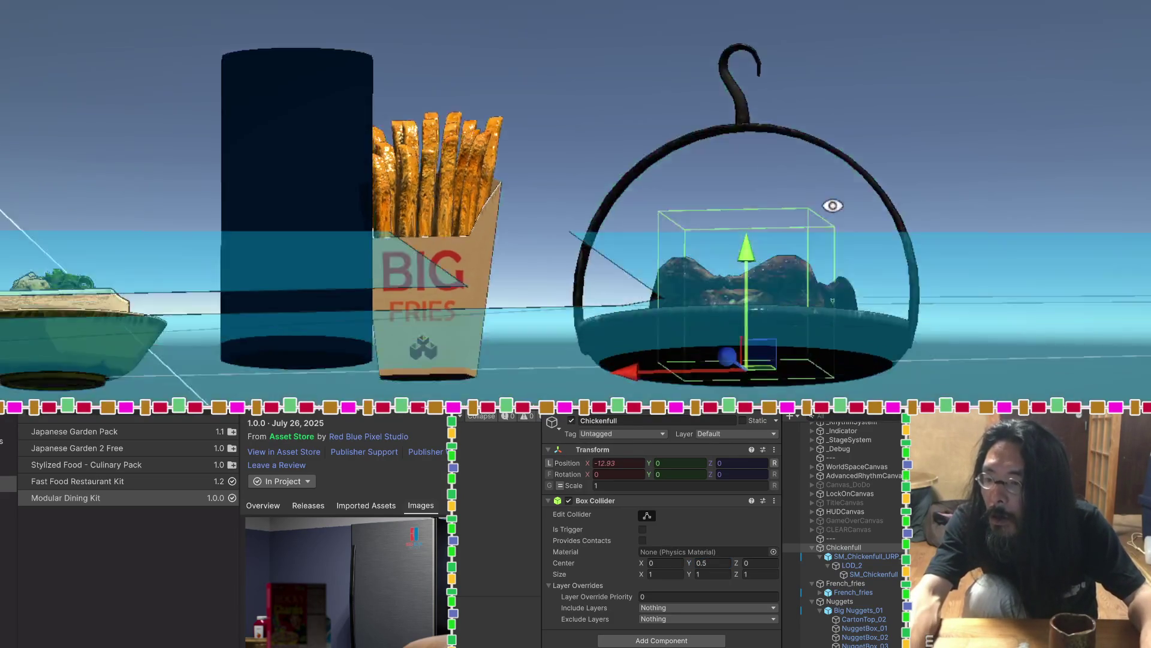
mouse_move(830, 206)
mouse_down()
mouse_move(846, 254)
mouse_move(412, 354)
mouse_move(763, 373)
mouse_move(789, 358)
mouse_move(840, 146)
mouse_move(960, 60)
mouse_move(1080, 309)
mouse_move(1137, 176)
mouse_move(923, 290)
mouse_move(1036, 172)
mouse_move(1046, 223)
mouse_move(1023, 260)
mouse_move(1018, 315)
mouse_up()
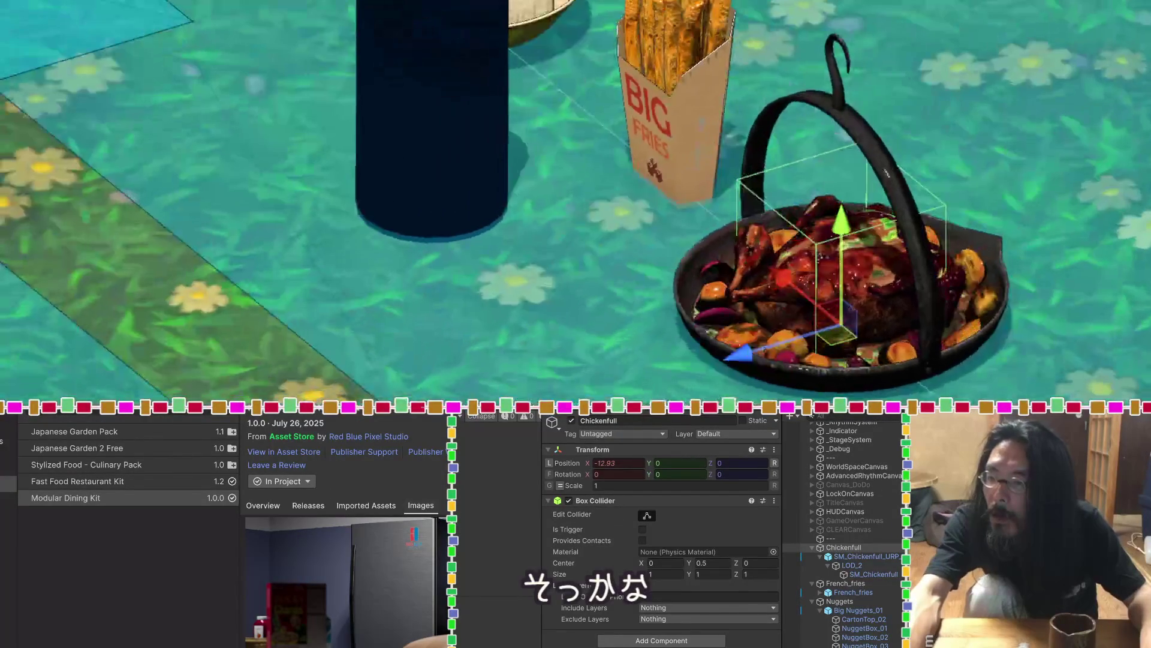
Resize the collider with its handles to enclose the pan, about 1.909 × 2.117 × 1.954
click(647, 515)
drag(775, 279, 727, 300)
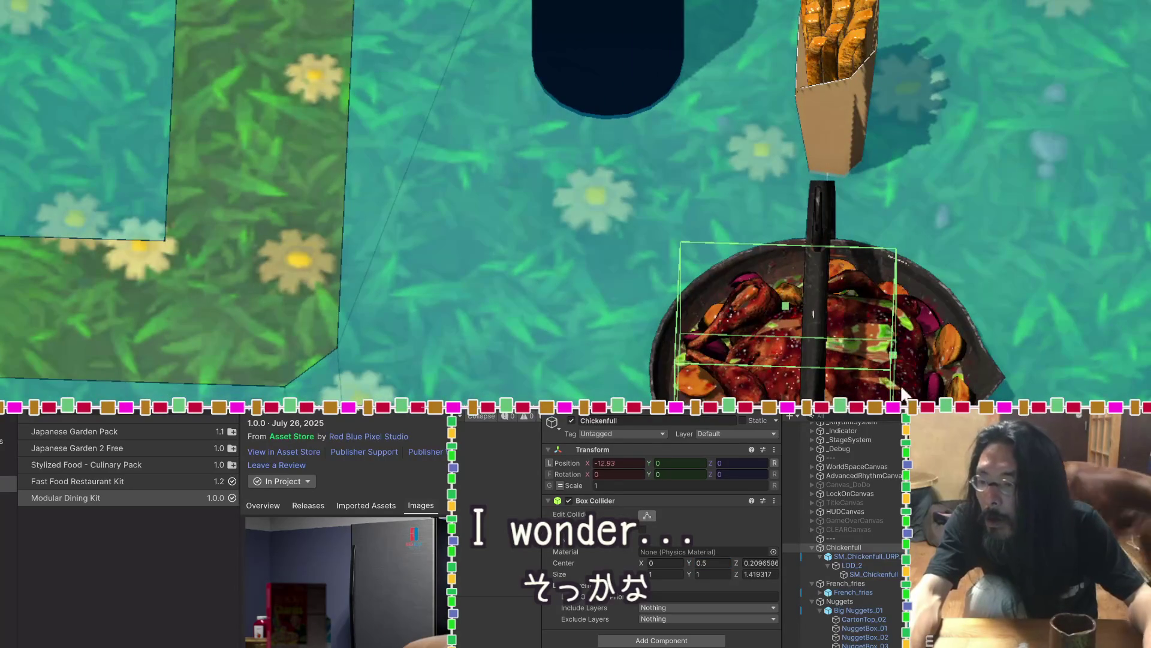
mouse_move(893, 355)
mouse_down()
mouse_move(976, 360)
mouse_move(864, 186)
mouse_move(920, 193)
mouse_move(1012, 133)
mouse_move(616, 88)
mouse_move(556, 97)
mouse_up()
mouse_move(860, 340)
mouse_down()
mouse_move(863, 210)
mouse_move(908, 261)
mouse_move(901, 285)
mouse_move(899, 211)
mouse_up()
mouse_move(728, 206)
mouse_down()
mouse_move(736, 25)
mouse_move(977, 237)
mouse_move(941, 140)
mouse_up()
drag(846, 94, 778, 43)
drag(722, 15, 848, 380)
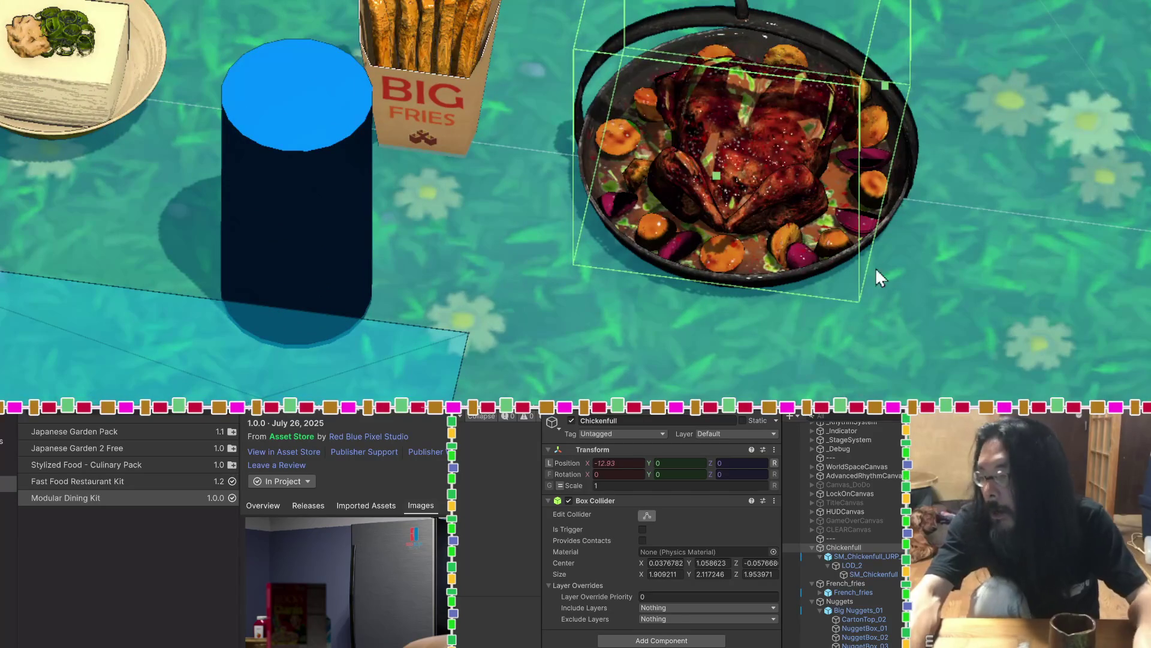
Add a Rigidbody component to Chickenfull
click(670, 641)
text(r)
key(Down)
key(Down)
key(Down)
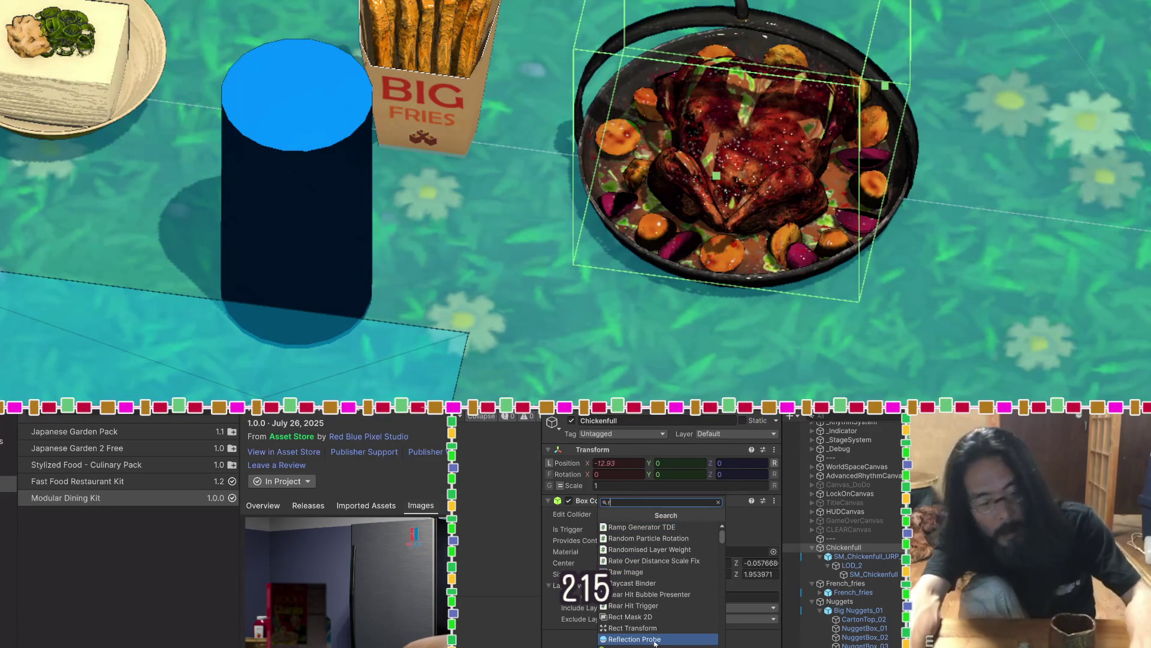
click(656, 552)
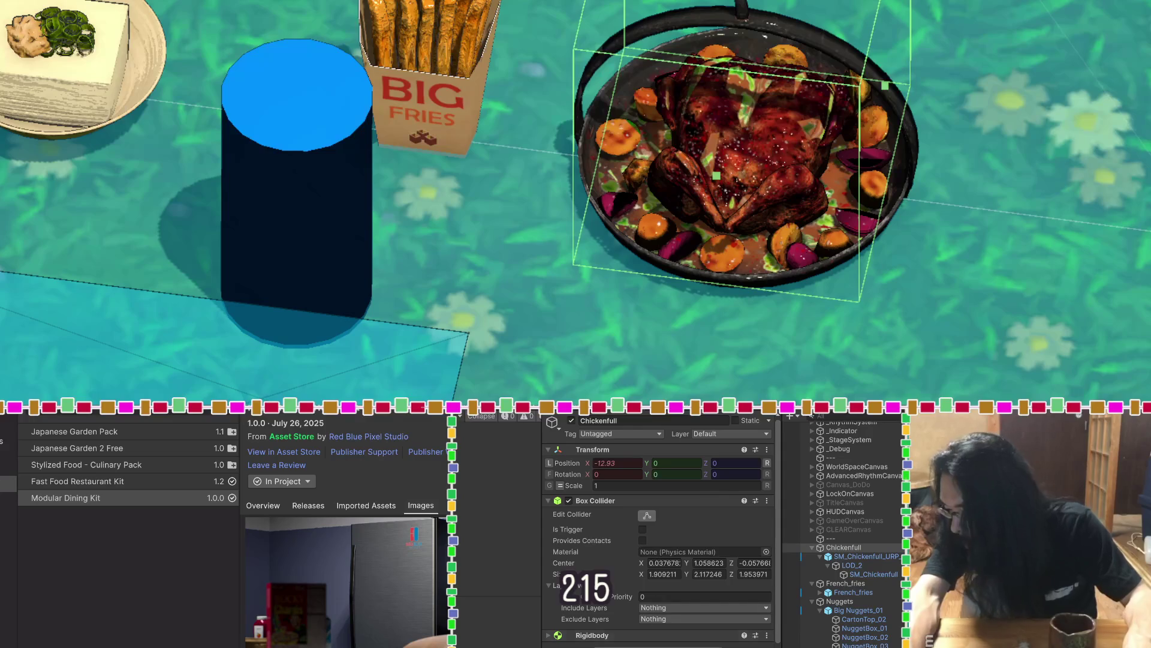
Check French_fries' components, then search 'food' among components to add to Chickenfull
key(ctrl+shift+a)
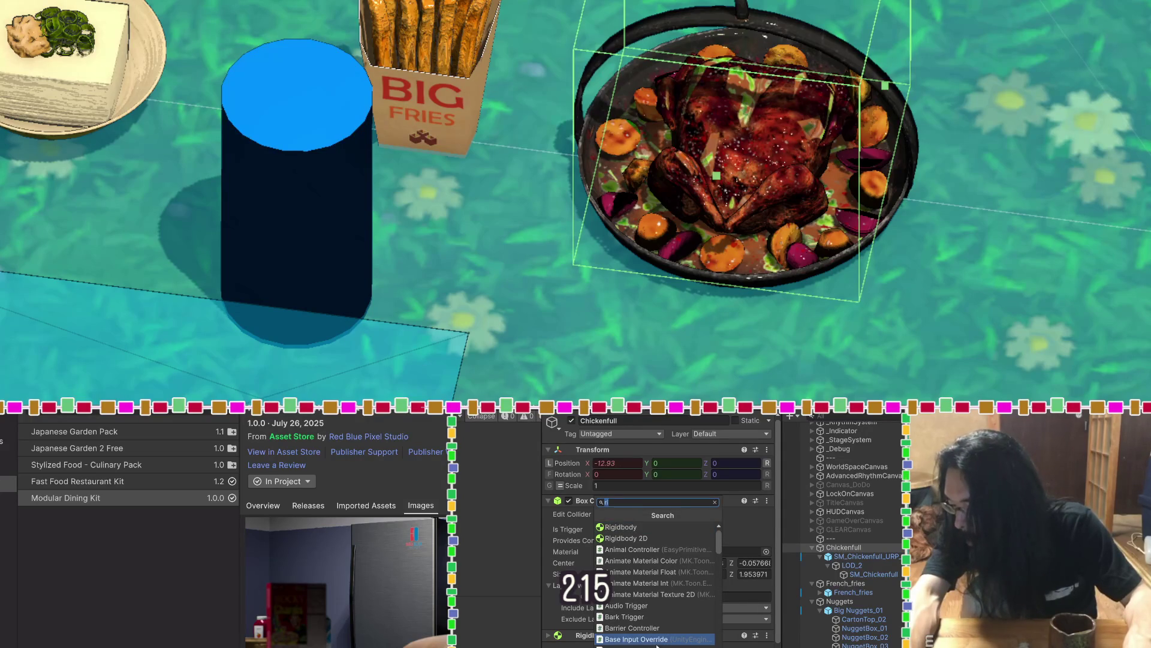
click(837, 583)
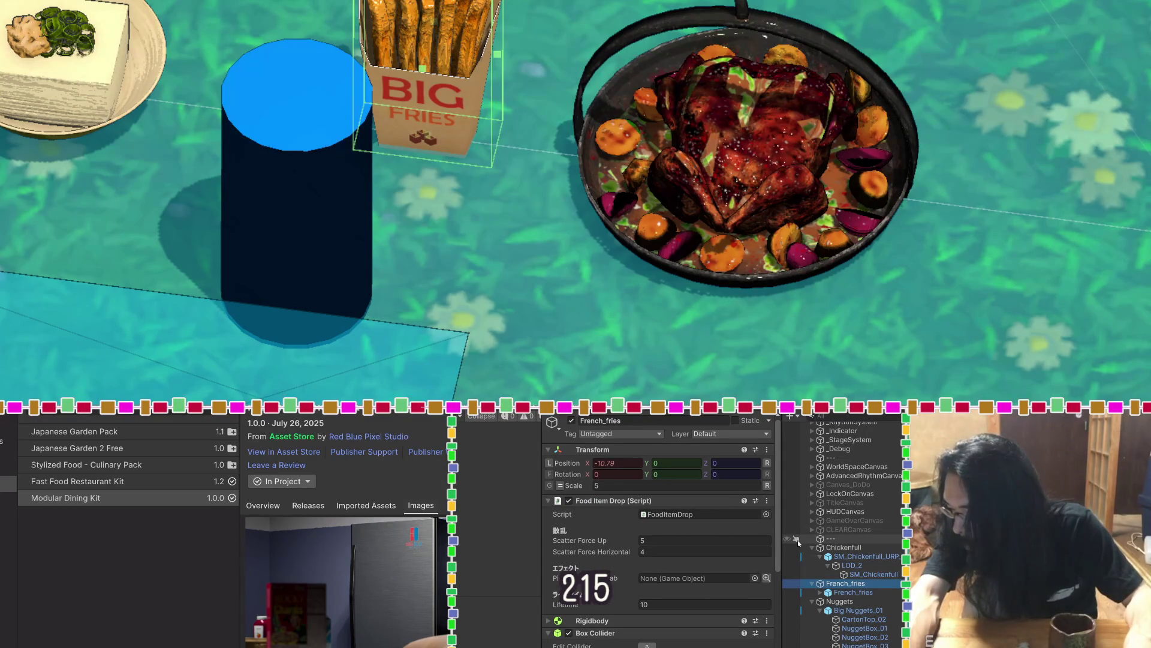
click(840, 547)
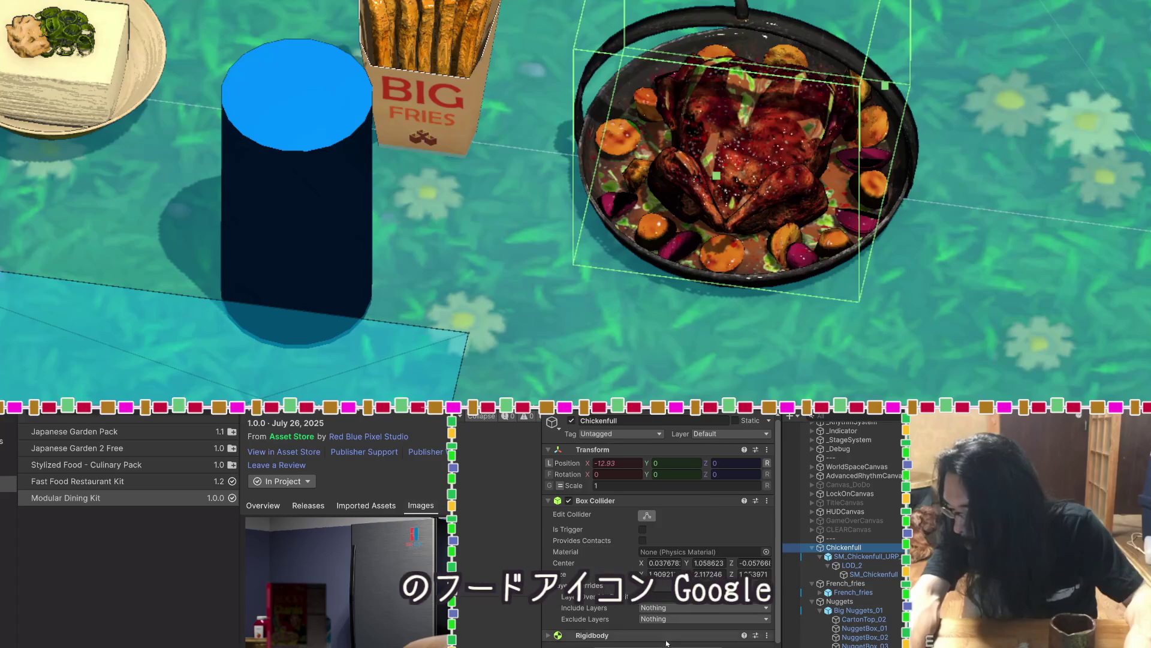
key(ctrl+shift+a)
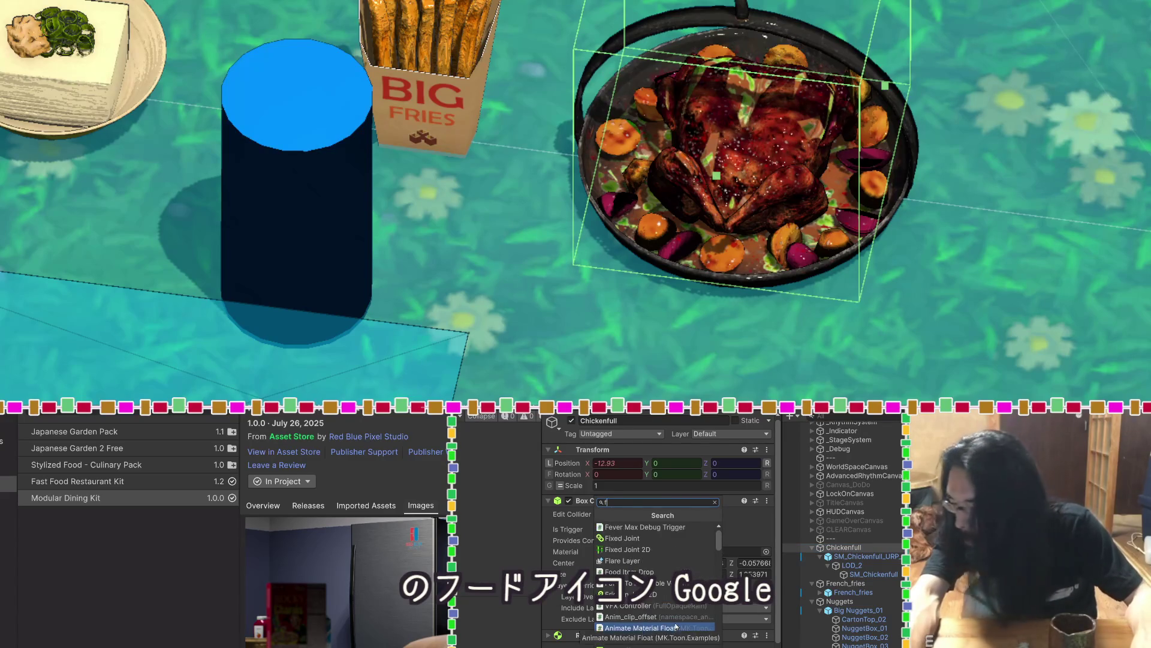
text(food)
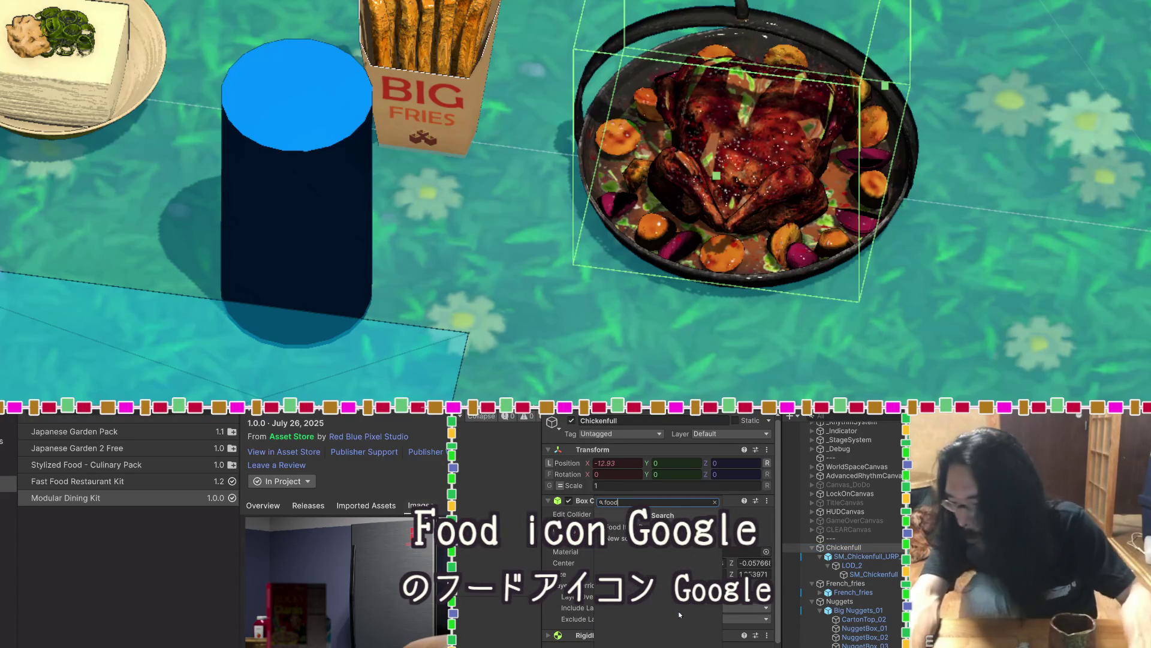